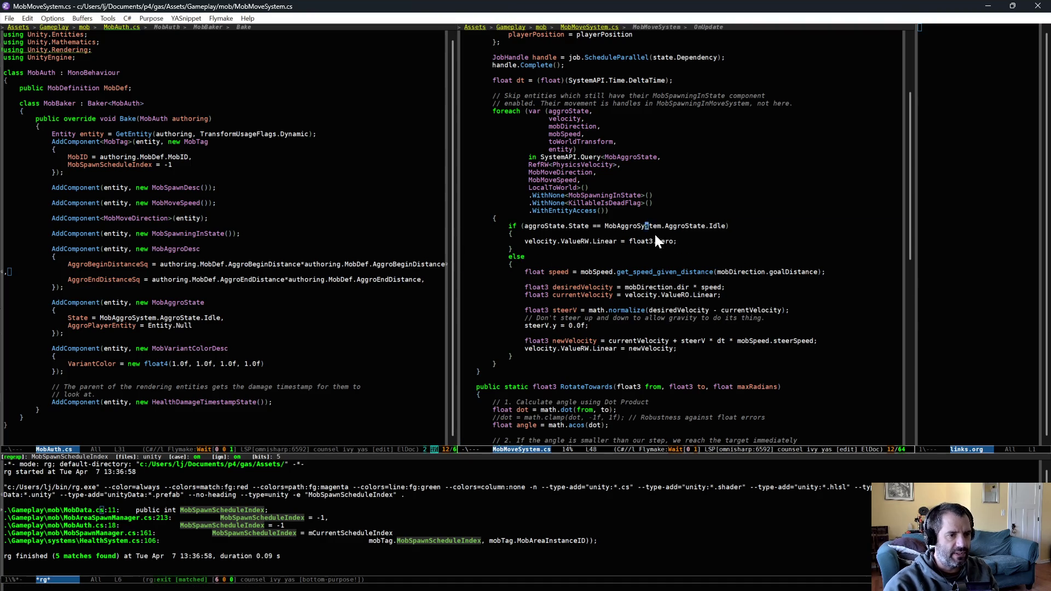
Step: Finish reviewing the newVelocity code in MobMoveSystem.cs, then return to Unity to recompile
{"action": "left_click", "coordinate": [745, 349]}
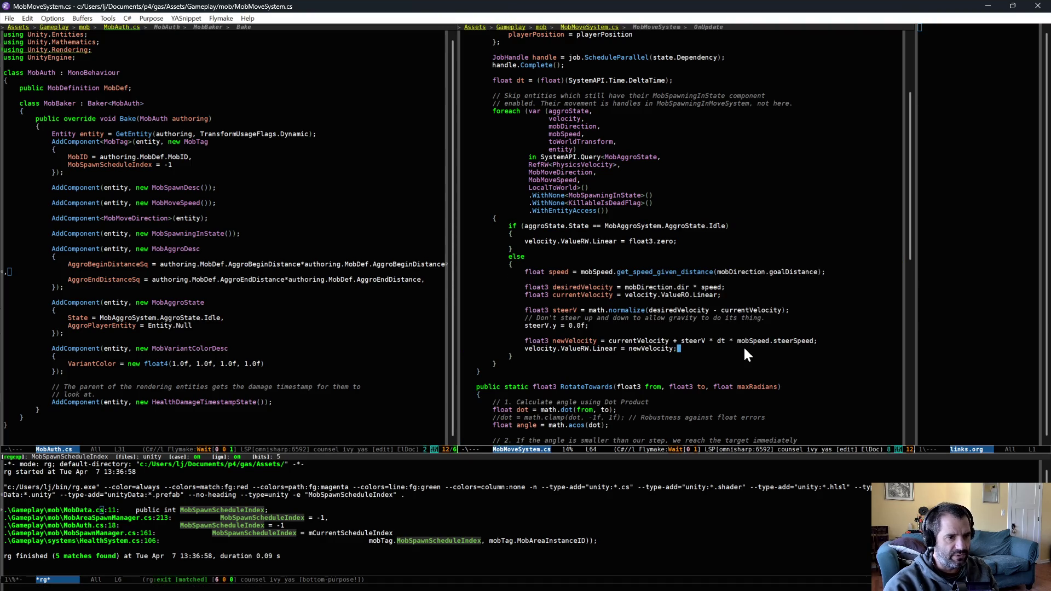
{"action": "scroll", "coordinate": [741, 347], "scroll_direction": "down", "scroll_amount": 15}
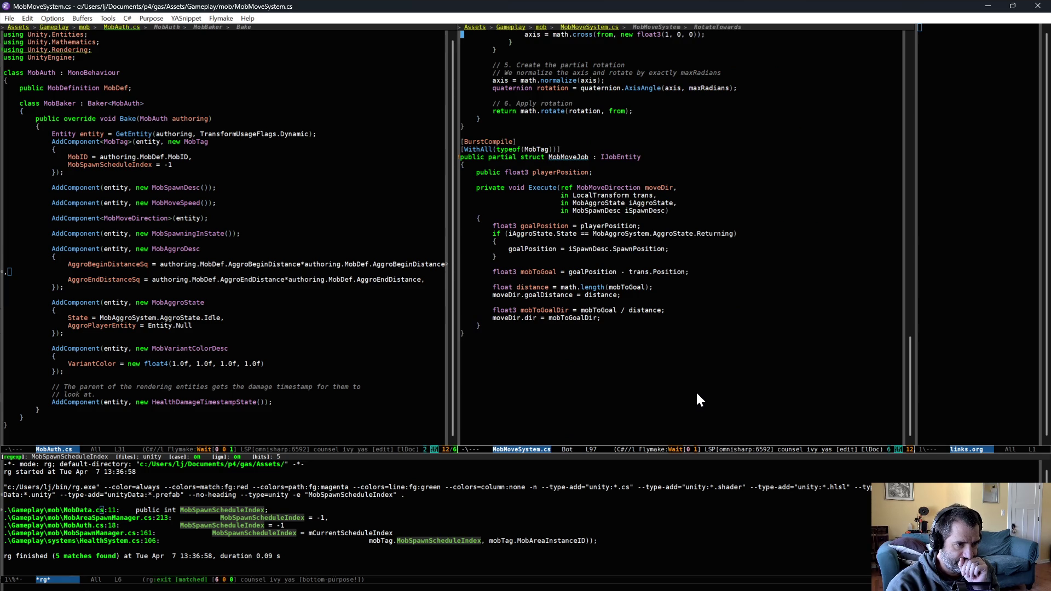
{"action": "key", "text": "alt+Tab"}
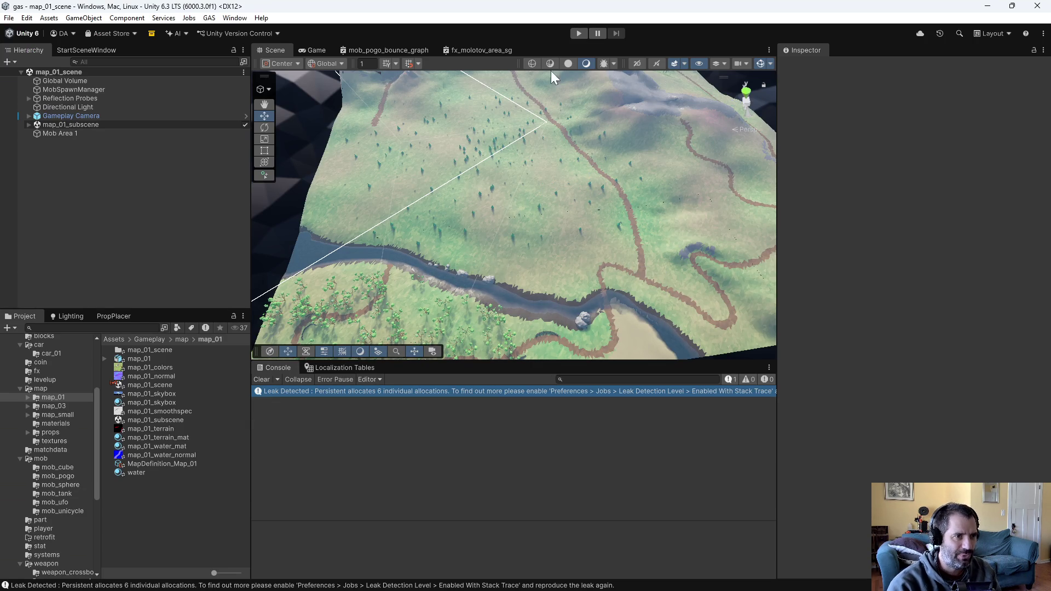
Step: Enter play mode to run the map_01 level with the car at 100 HP
{"action": "left_click", "coordinate": [579, 33]}
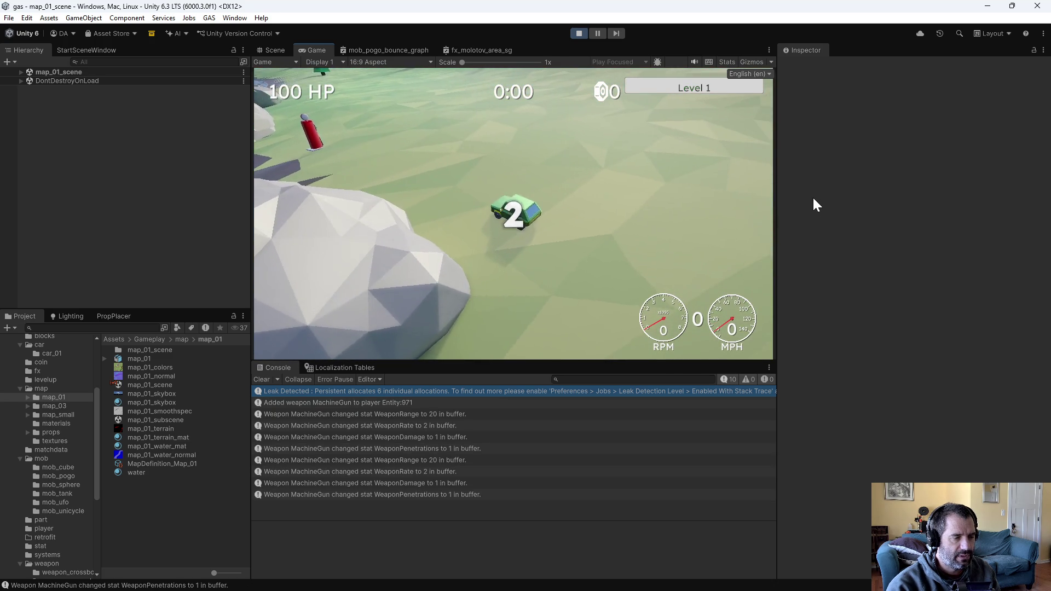
Step: Drive the car through Level 1 until the Penetrations, Crossbow and Range upgrade screen appears
{"action": "key", "text": "w"}
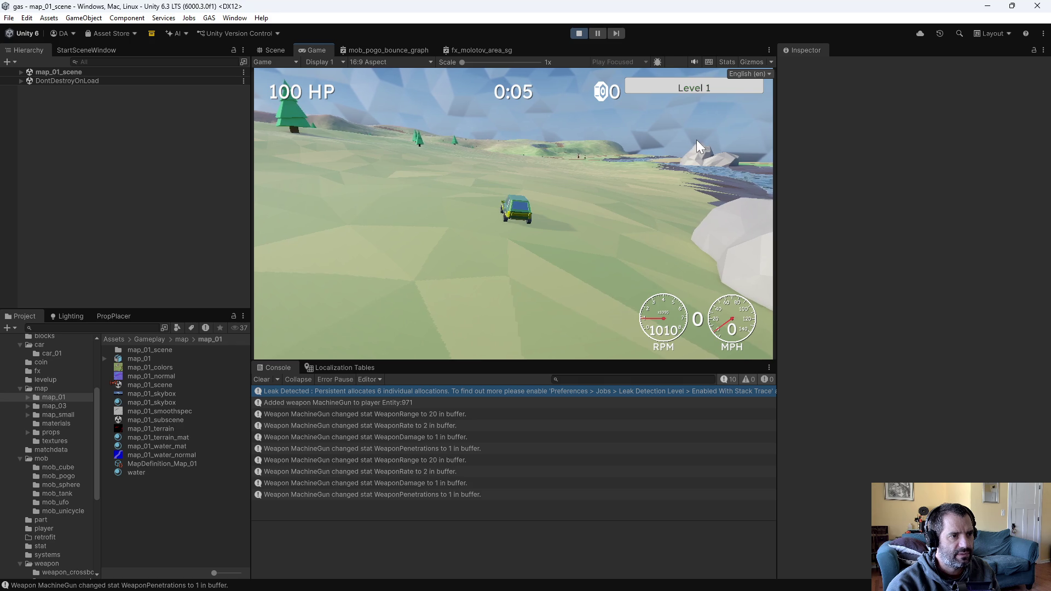
{"action": "key", "text": "w"}
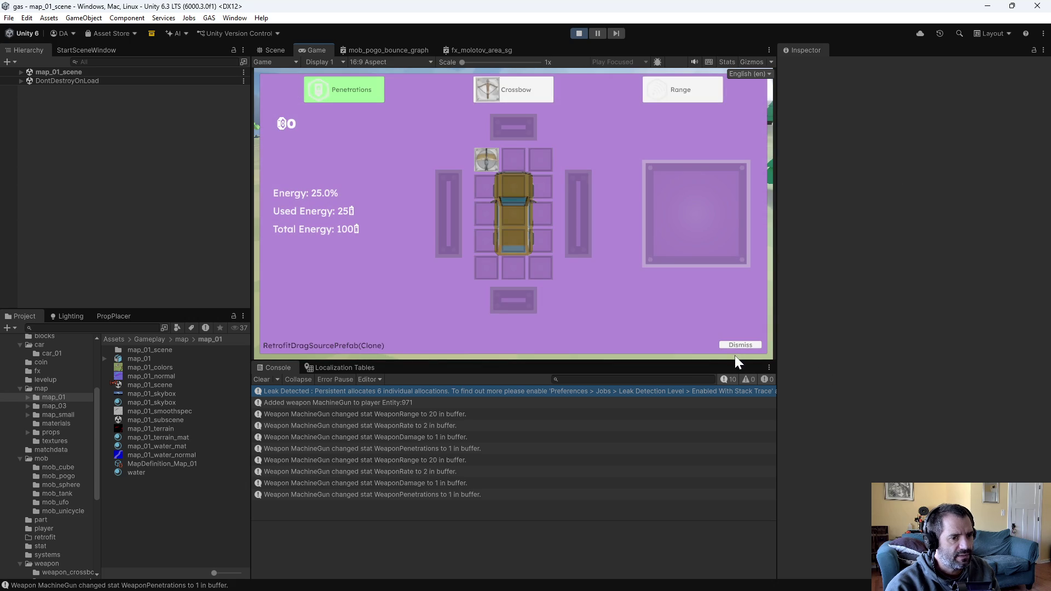
Step: Dismiss the upgrade screen, play briefly into Level 2, then stop play mode
{"action": "left_click", "coordinate": [730, 345]}
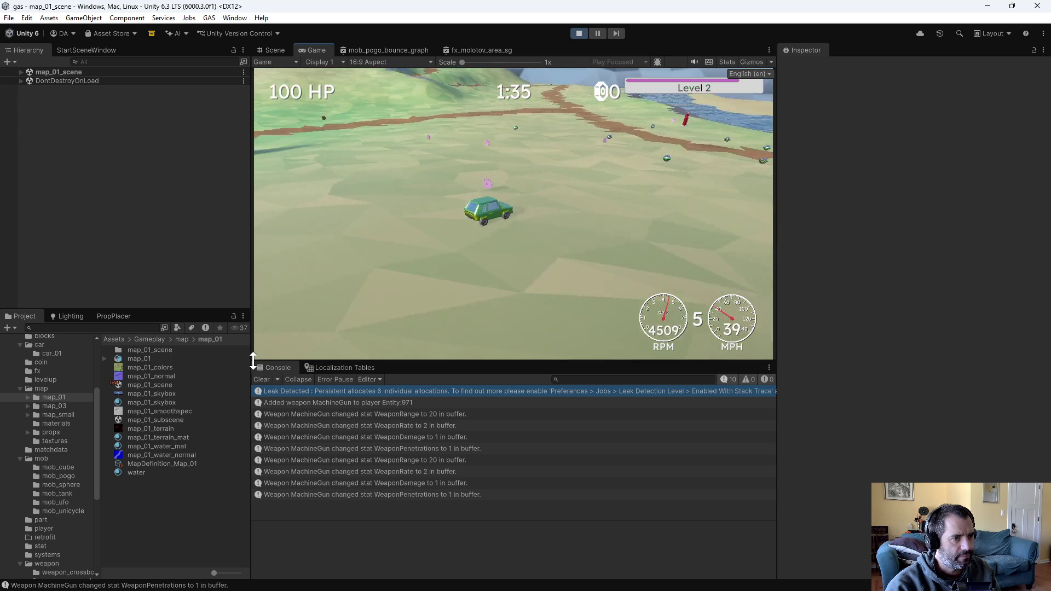
{"action": "left_click", "coordinate": [574, 32]}
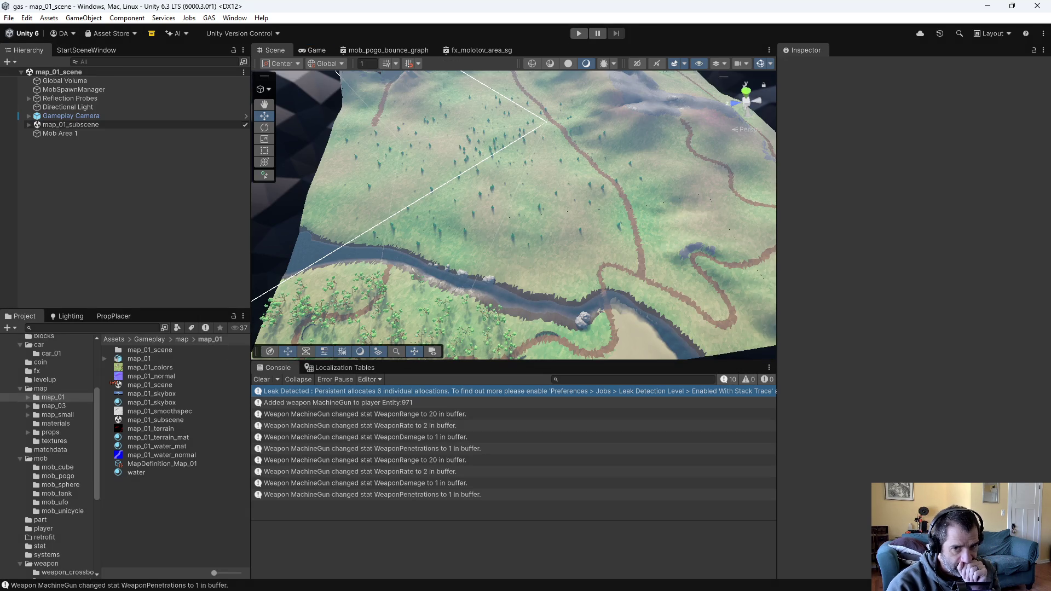
Step: Inspect MobDefinition_Cube in the mob_cube folder, then bring Perforce P4V to the front
{"action": "left_click", "coordinate": [62, 466]}
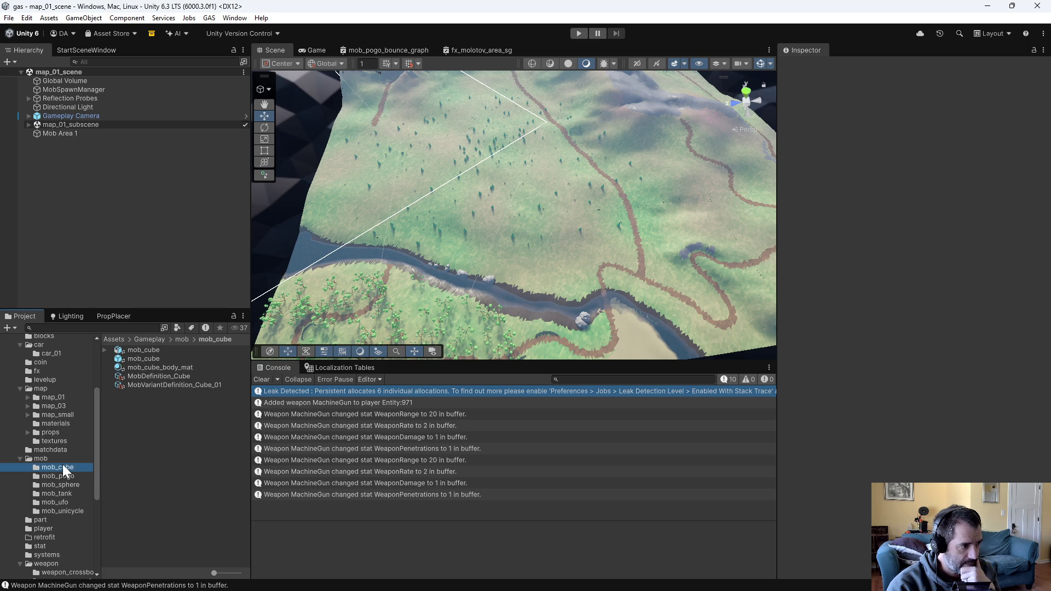
{"action": "left_click", "coordinate": [172, 377]}
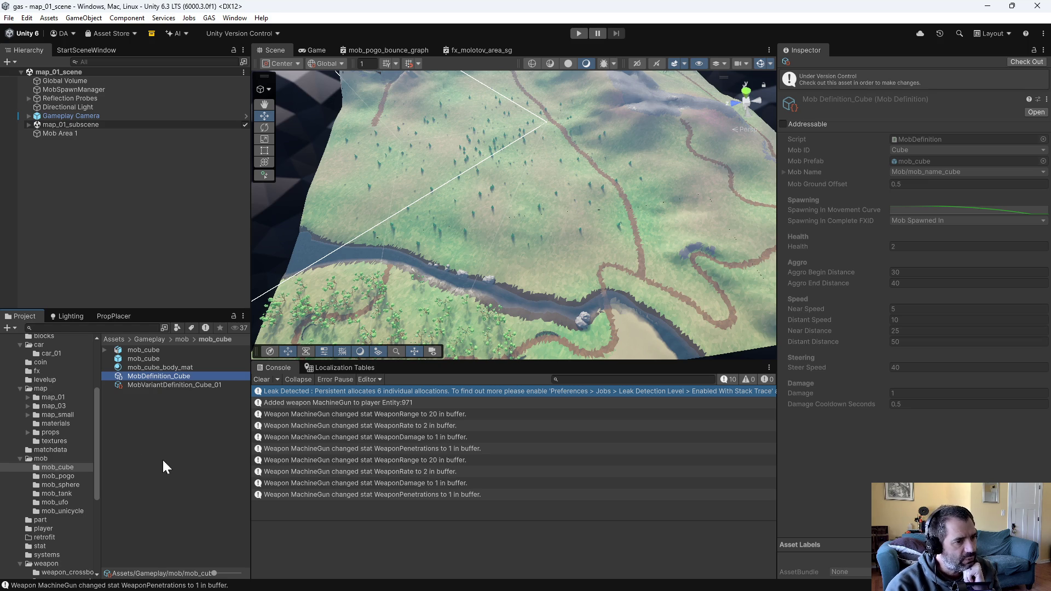
{"action": "key", "text": "alt+Tab"}
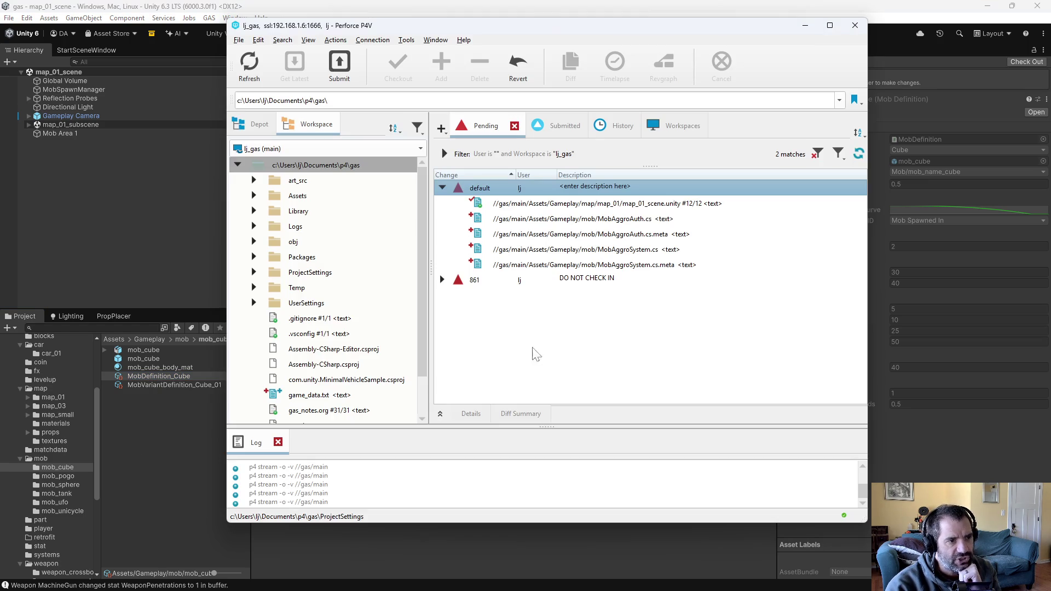
Step: Reconcile offline work into the default changelist and diff MobAreaSpawnManager.cs against the depot
{"action": "right_click", "coordinate": [301, 162]}
{"action": "left_click", "coordinate": [340, 147]}
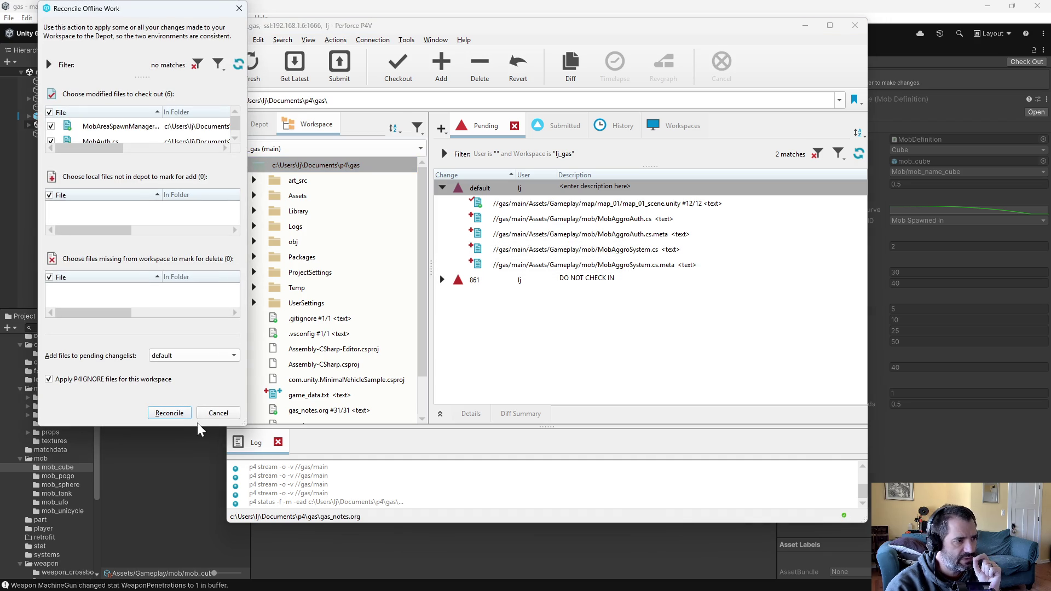
{"action": "left_click", "coordinate": [169, 413]}
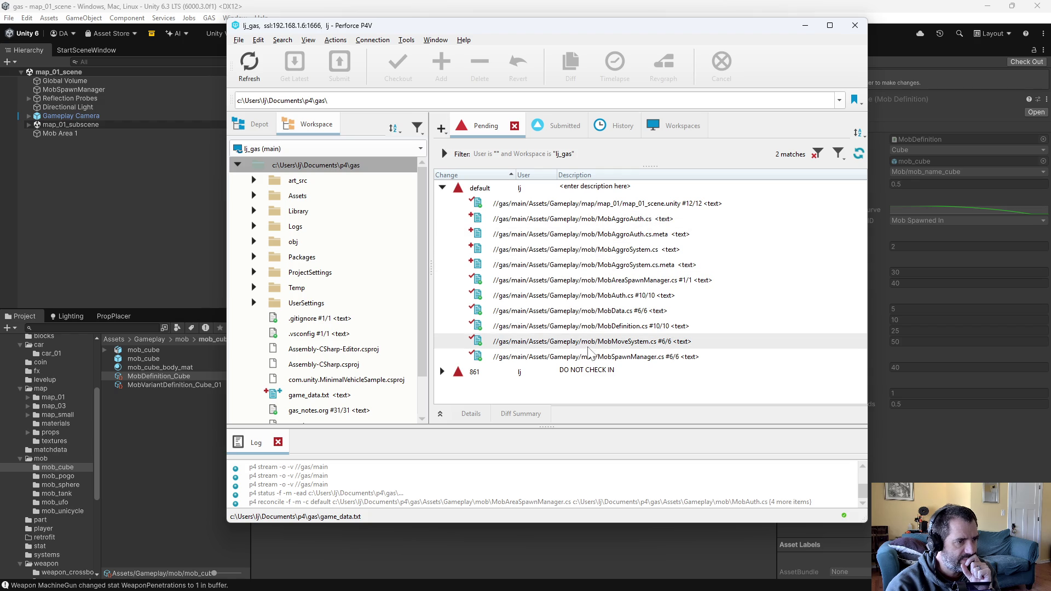
{"action": "left_click", "coordinate": [644, 282]}
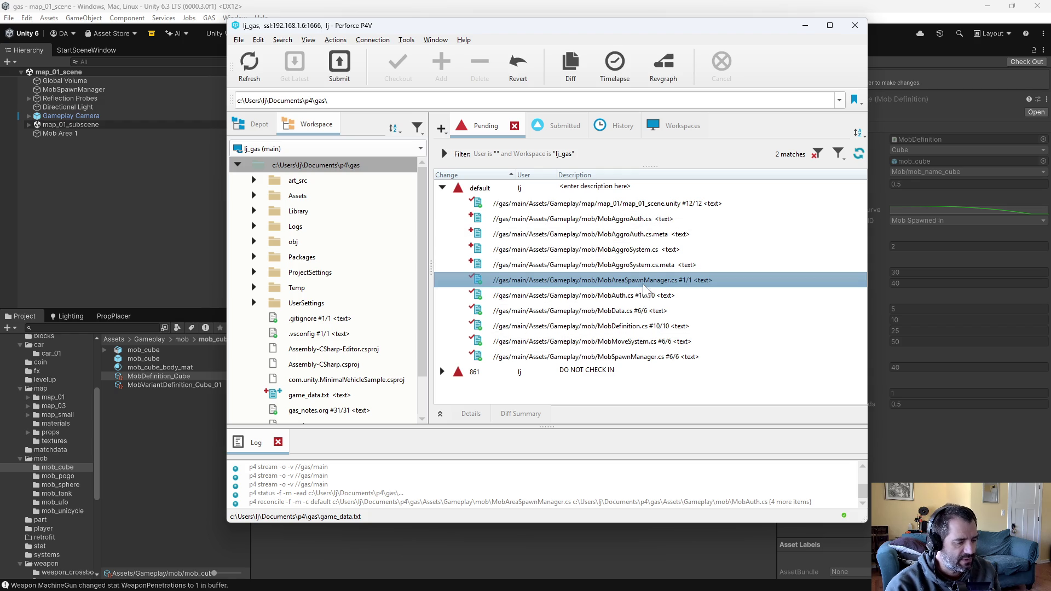
{"action": "double_click", "coordinate": [644, 283]}
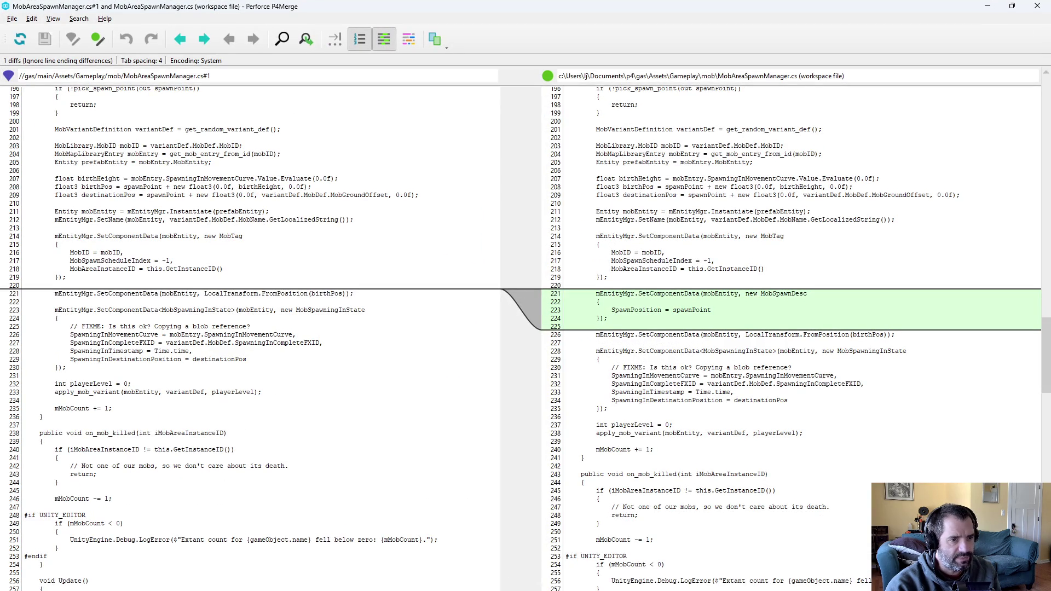
Step: Review the MobSpawnManager.cs and MobAuth.cs diffs against their depot versions
{"action": "key", "text": "alt+F4"}
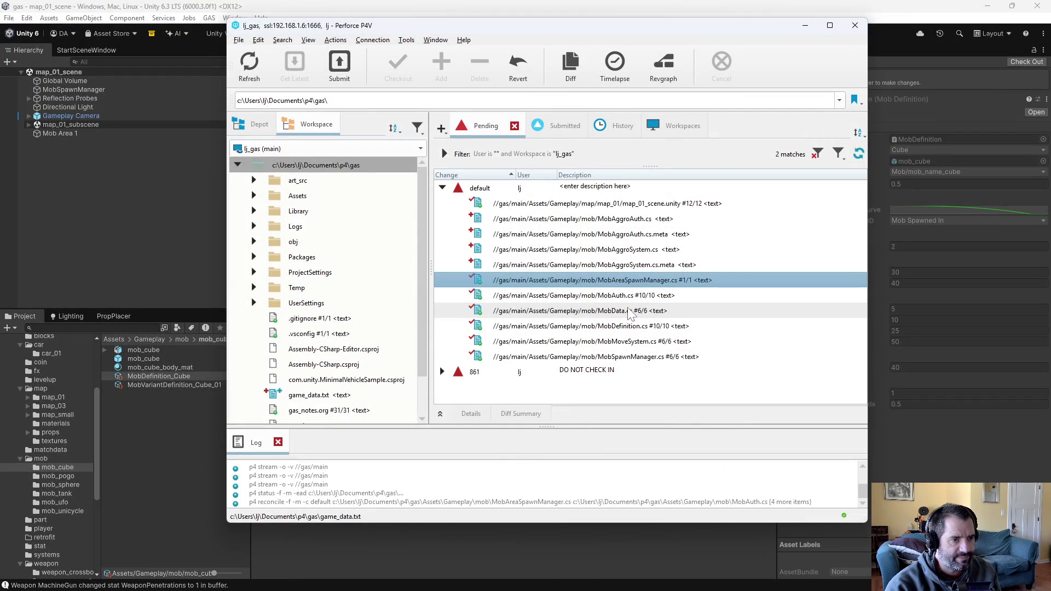
{"action": "left_click", "coordinate": [618, 359]}
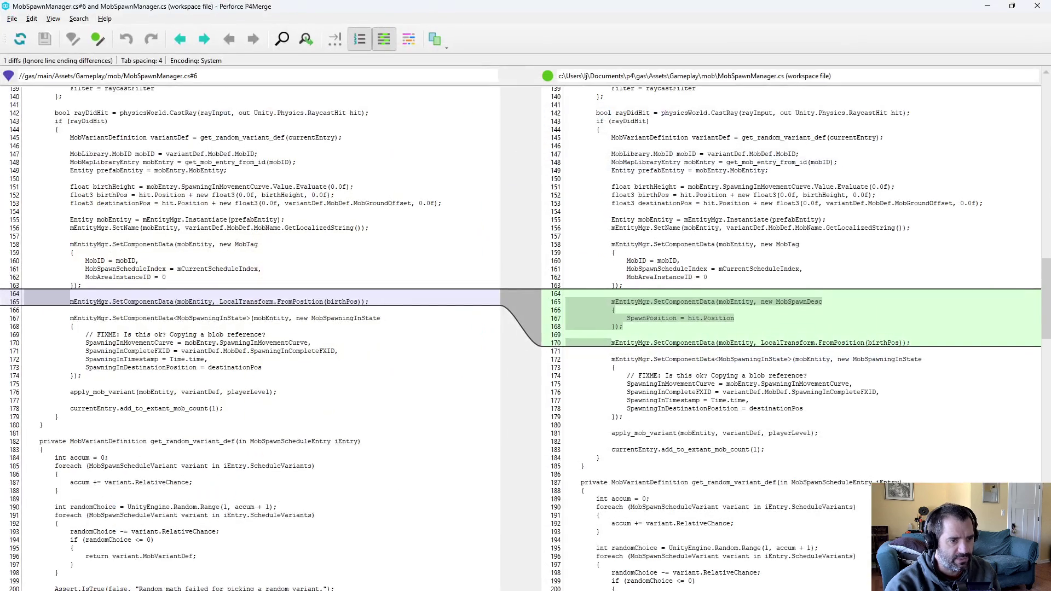
{"action": "key", "text": "alt+F4"}
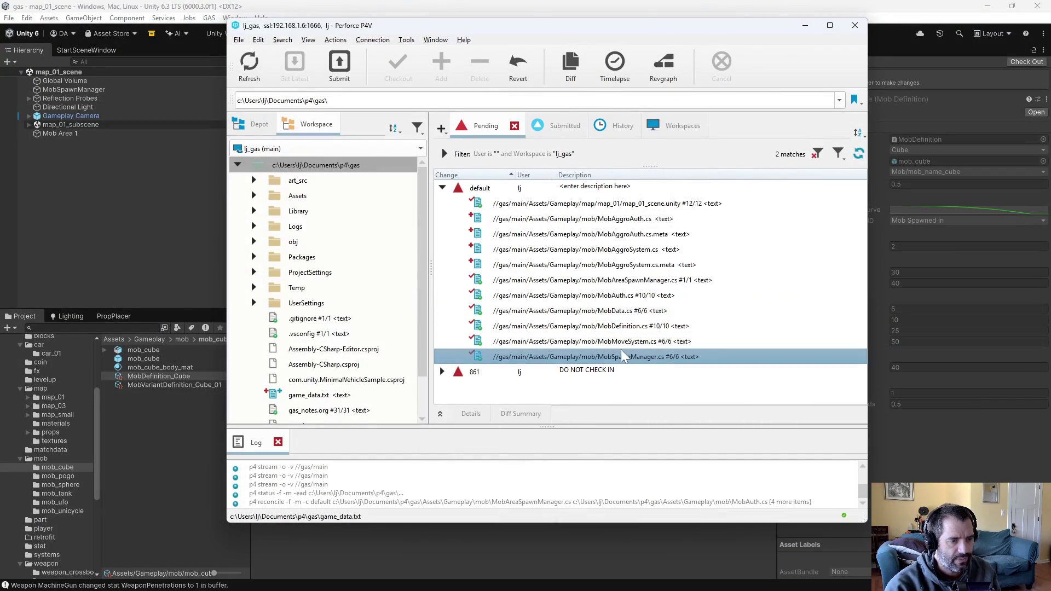
{"action": "double_click", "coordinate": [581, 298]}
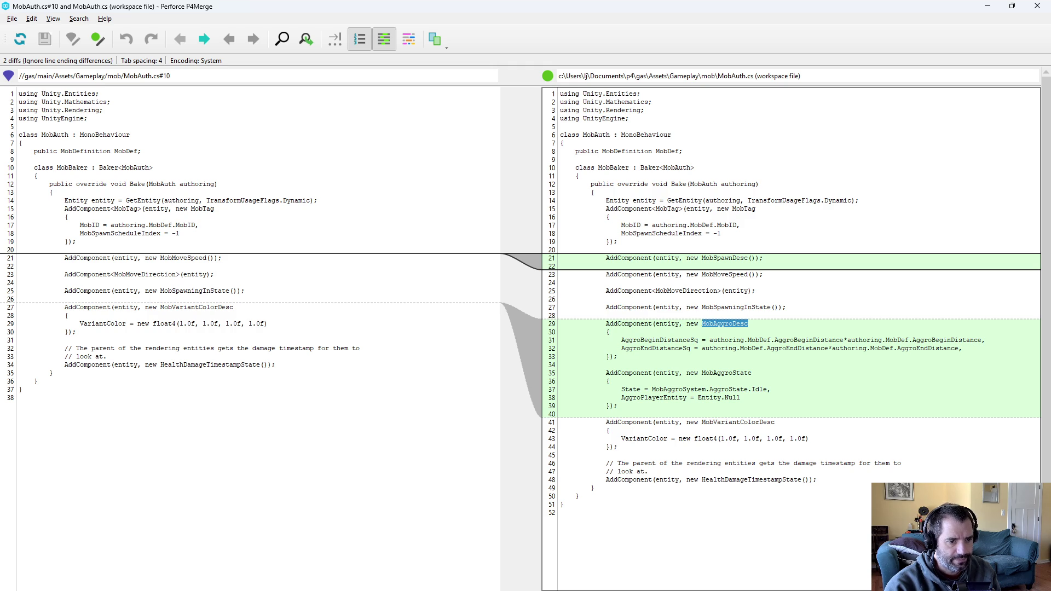
{"action": "key", "text": "ctrl+q"}
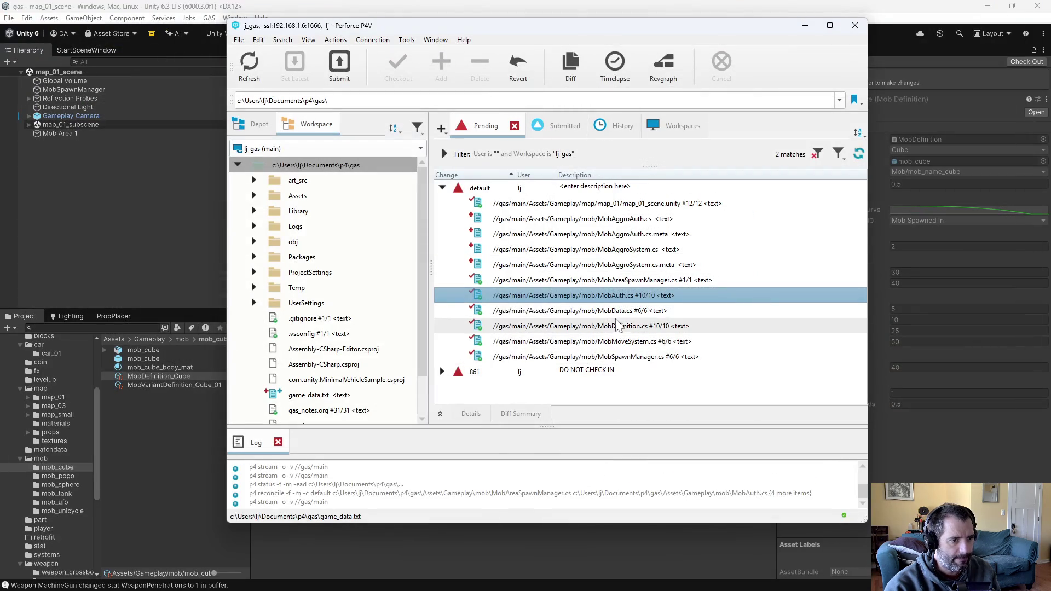
Step: Diff MobData.cs and MobDefinition.cs, then open the MobMoveSystem.cs comparison
{"action": "key", "text": "Down"}
{"action": "key", "text": "ctrl+d"}
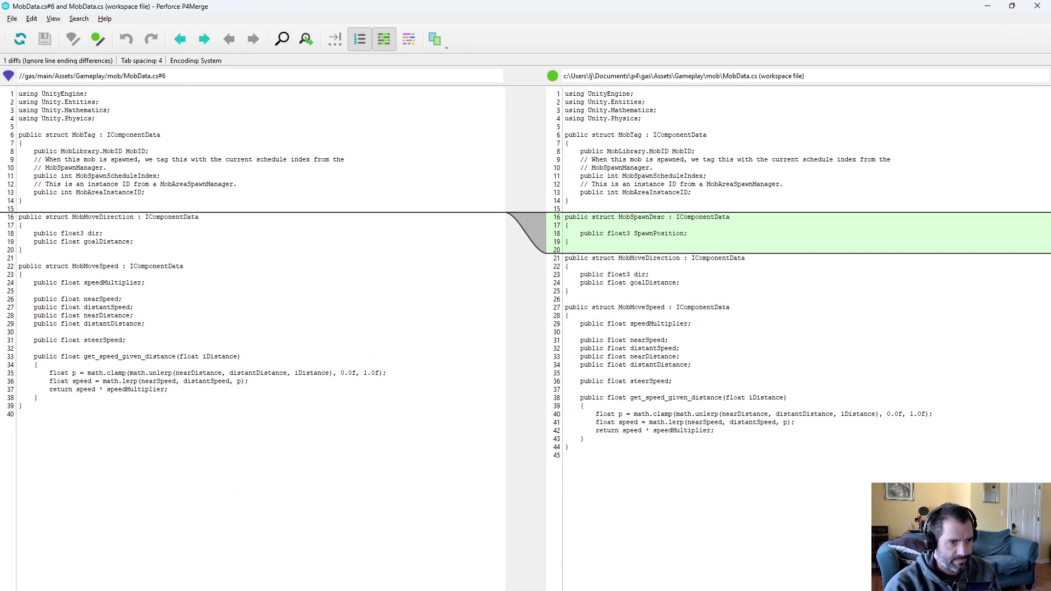
{"action": "key", "text": "ctrl+q"}
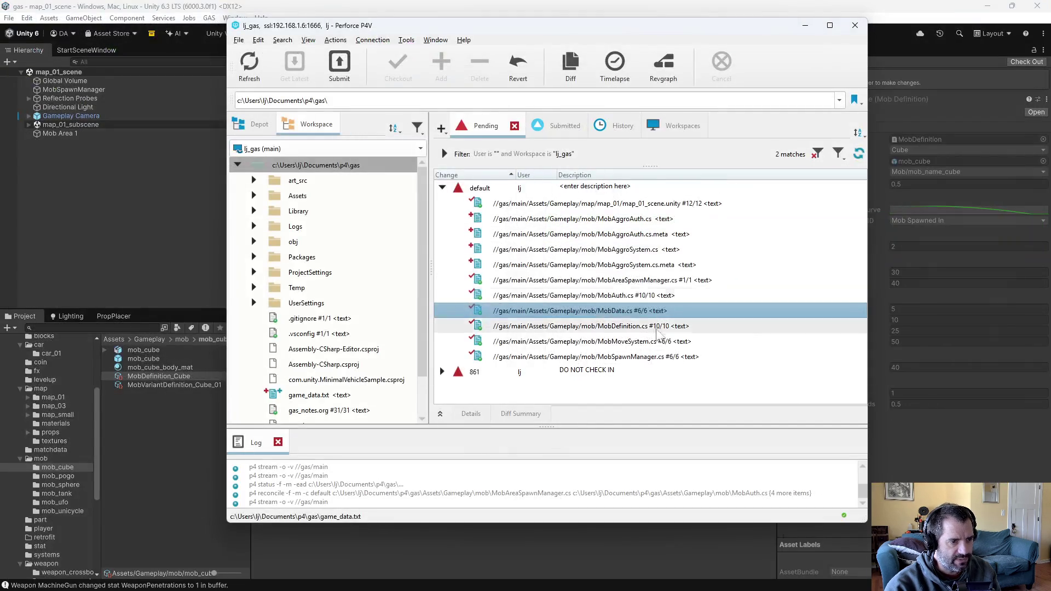
{"action": "left_click", "coordinate": [671, 343]}
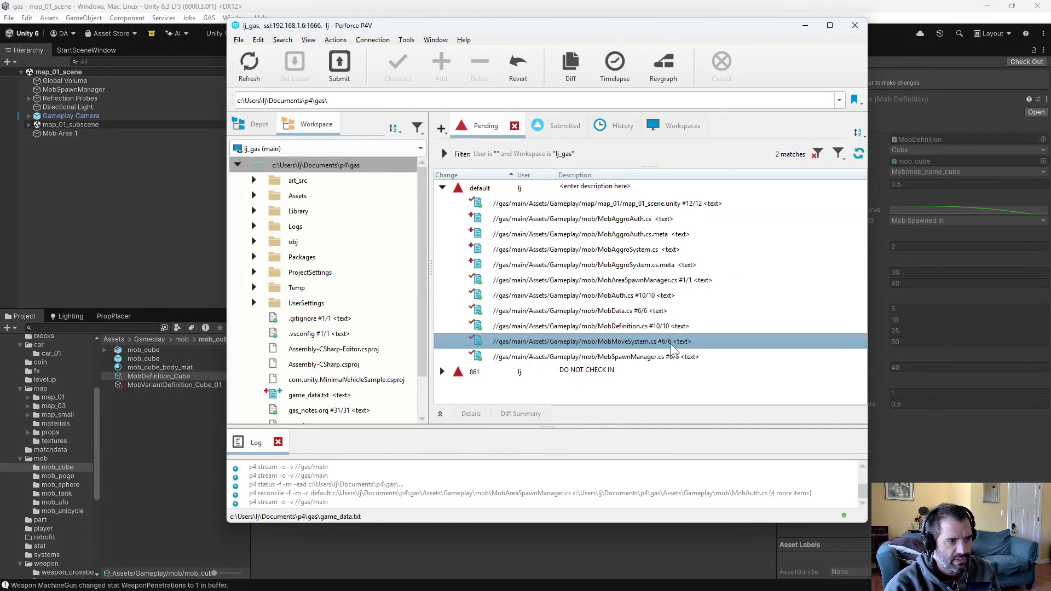
{"action": "left_click", "coordinate": [635, 329]}
{"action": "key", "text": "ctrl+d"}
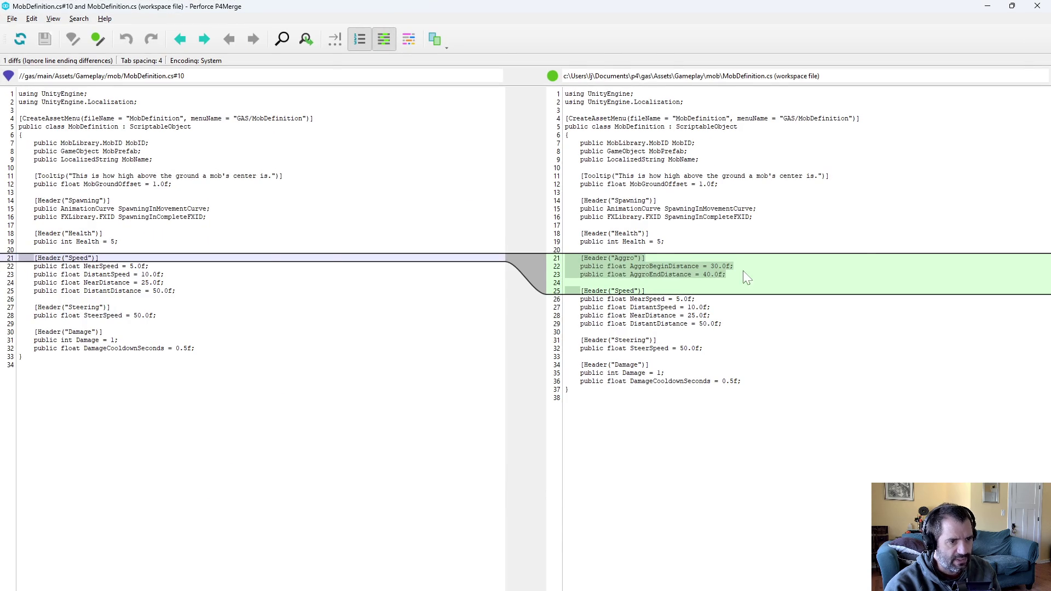
{"action": "key", "text": "ctrl+q"}
{"action": "left_click", "coordinate": [643, 342]}
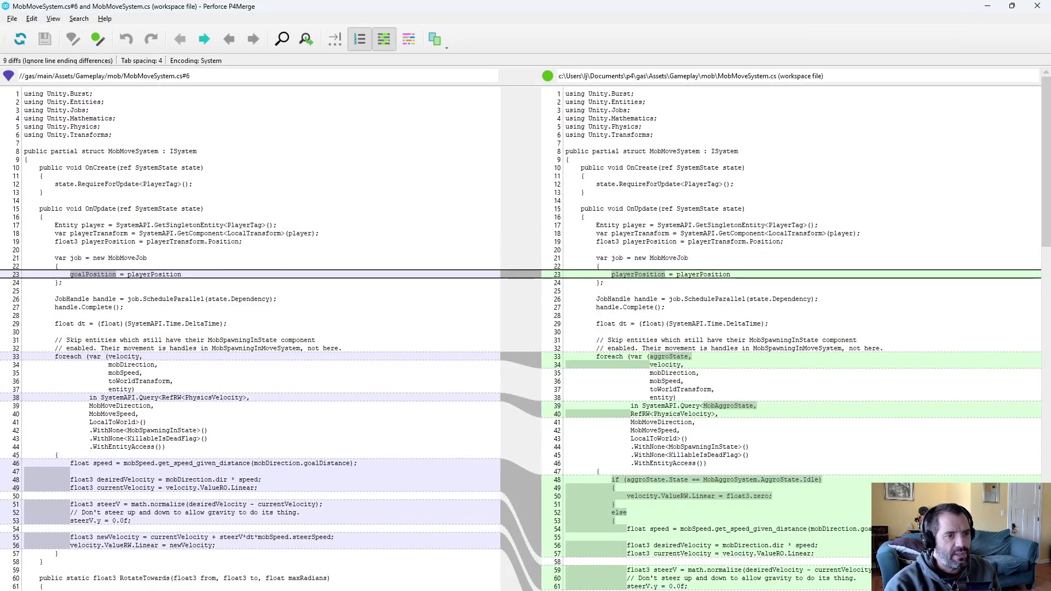
Step: Read through the MobMoveSystem.cs diff, inspecting the block opening on line 124
{"action": "scroll", "coordinate": [526, 340], "scroll_direction": "down", "scroll_amount": 4}
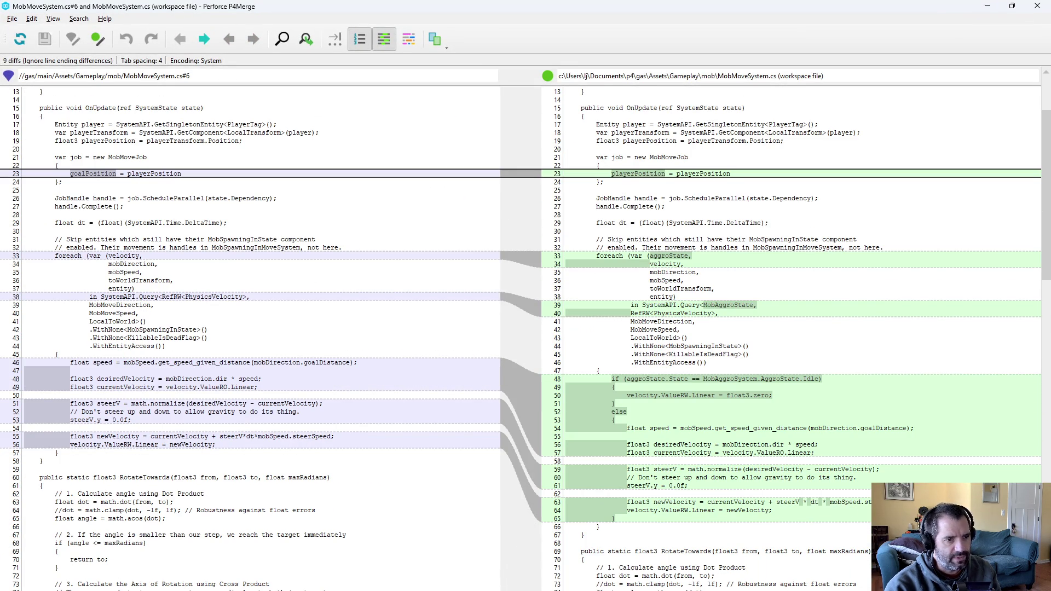
{"action": "scroll", "coordinate": [525, 339], "scroll_direction": "down", "scroll_amount": 15}
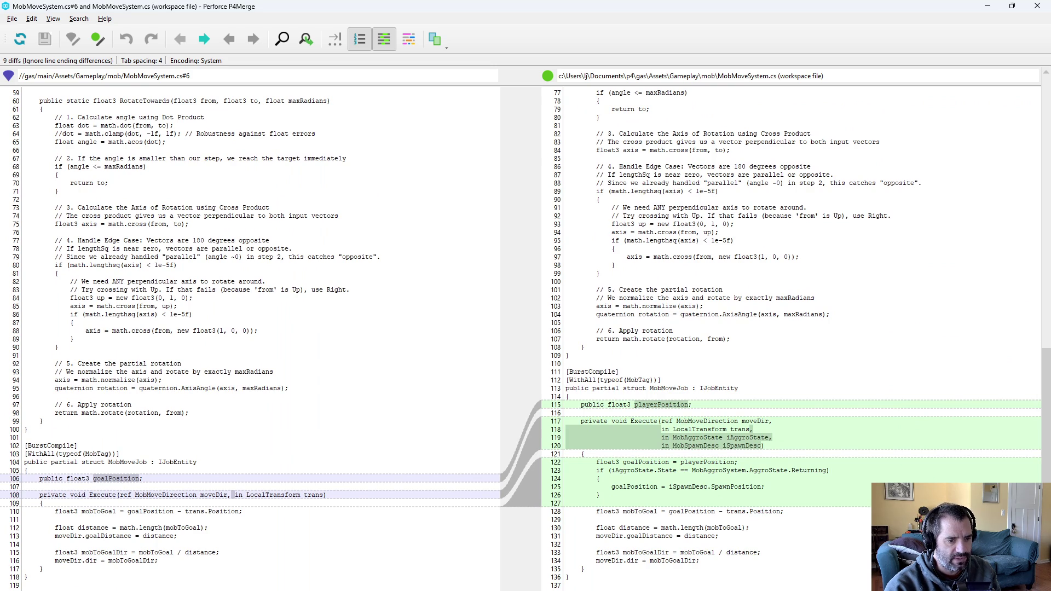
{"action": "left_click_drag", "start_coordinate": [603, 478], "coordinate": [566, 478]}
{"action": "left_click", "coordinate": [566, 478]}
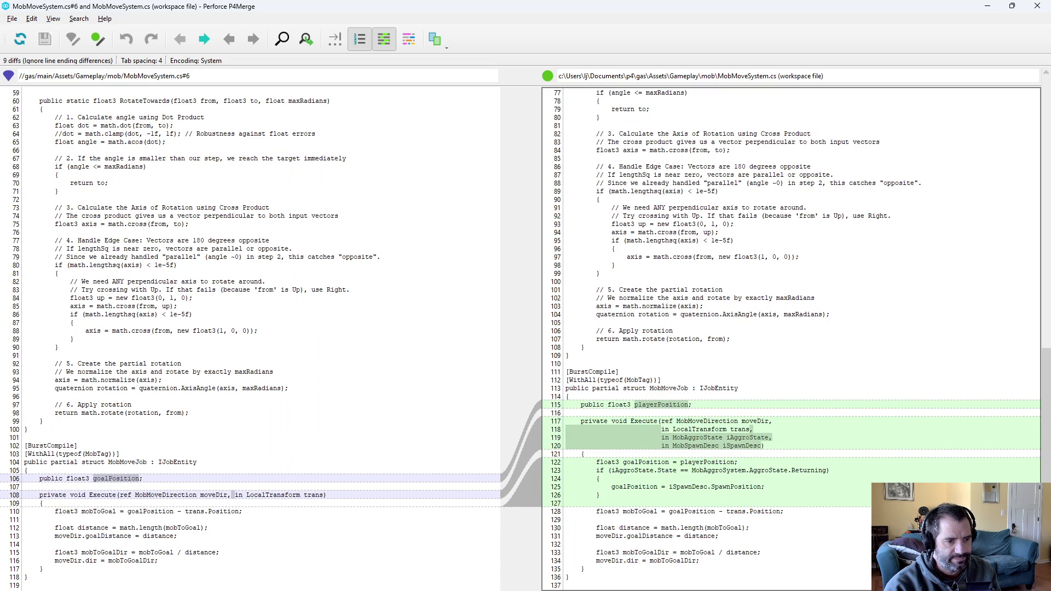
{"action": "scroll", "coordinate": [567, 478], "scroll_direction": "up", "scroll_amount": 15}
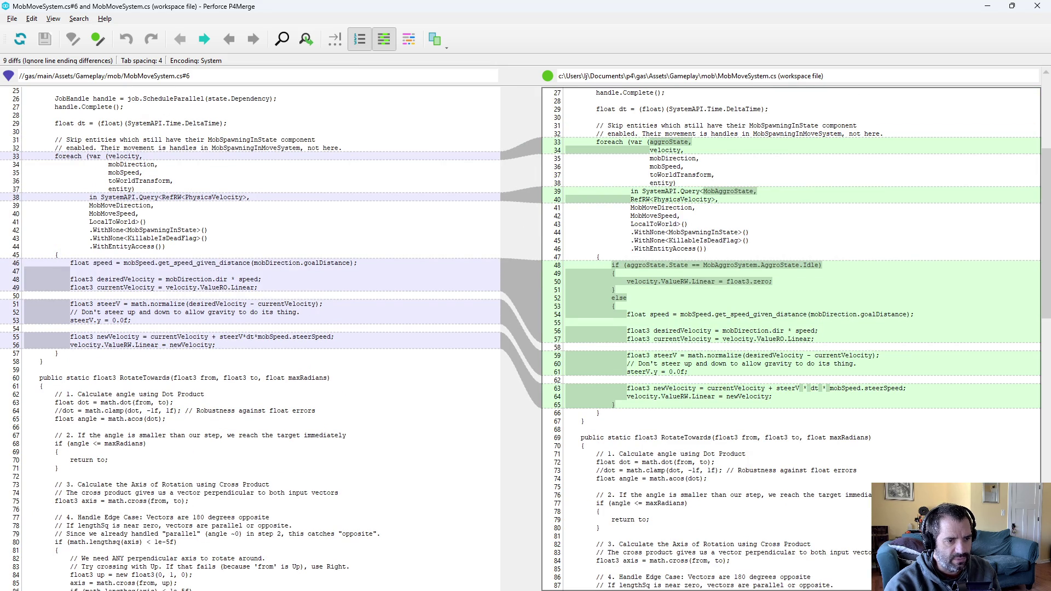
{"action": "mouse_move", "coordinate": [566, 308]}
{"action": "left_mouse_down"}
{"action": "mouse_move", "coordinate": [758, 313]}
{"action": "mouse_move", "coordinate": [909, 401]}
{"action": "left_mouse_up"}
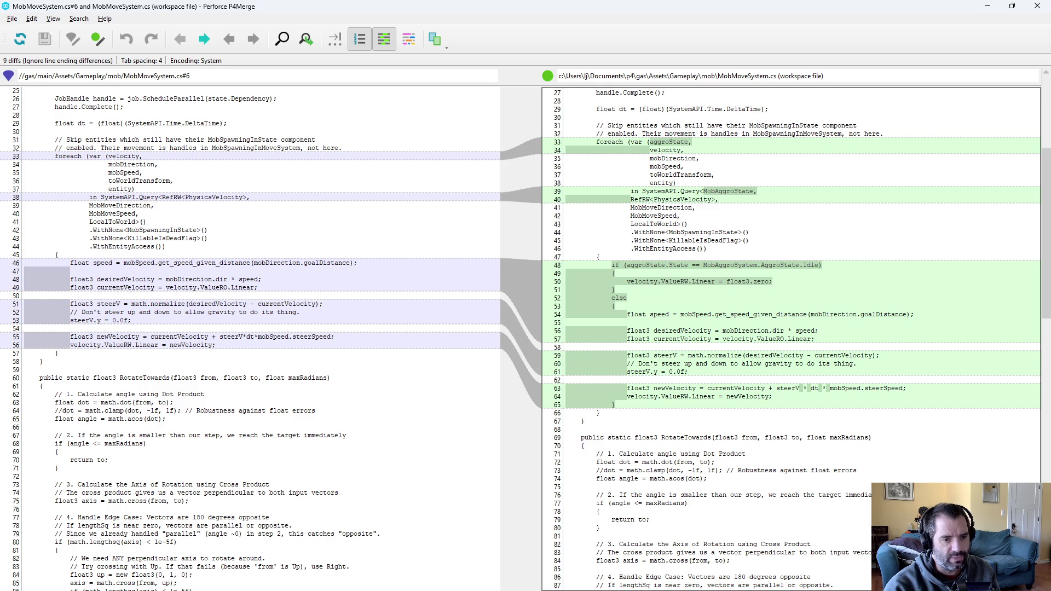
Step: Close the P4Merge comparison and return to the code in Emacs
{"action": "left_click", "coordinate": [1038, 5]}
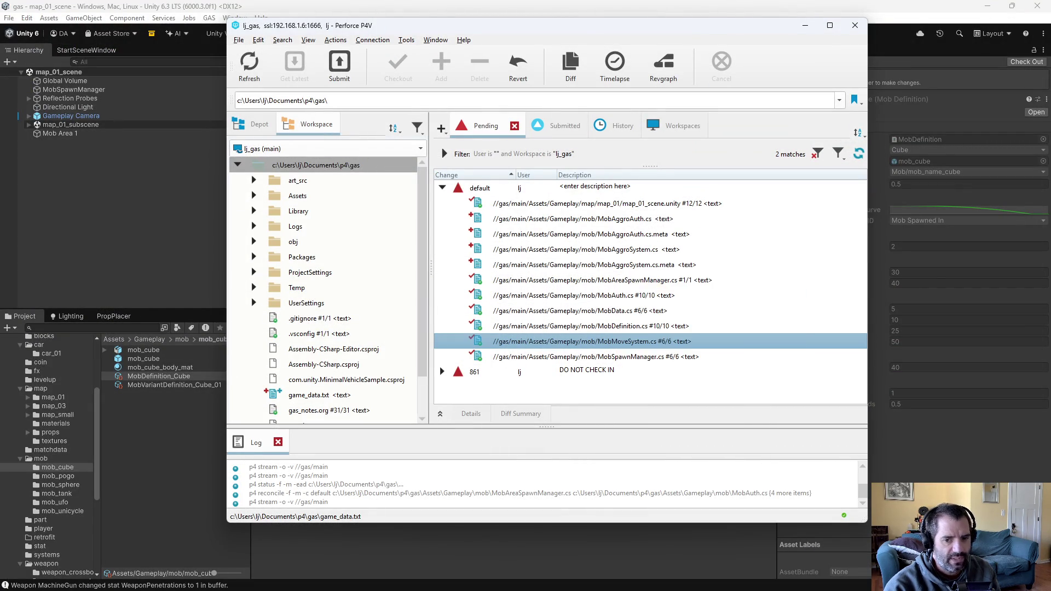
{"action": "key", "text": "alt+Tab"}
{"action": "left_click", "coordinate": [650, 233]}
Step: Open MobAggroSystem.cs in Emacs's right pane with C-x b
{"action": "key", "text": "ctrl+x"}
{"action": "type", "text": "bagg"}
{"action": "key", "text": "Return"}
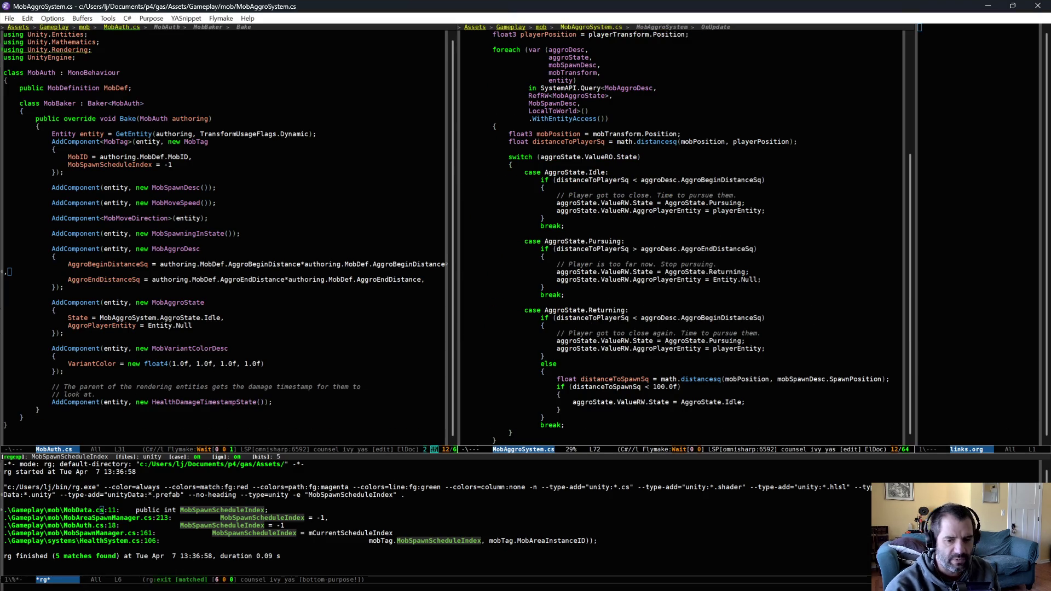
{"action": "key", "text": "alt+Tab"}
{"action": "key", "text": "alt+Tab"}
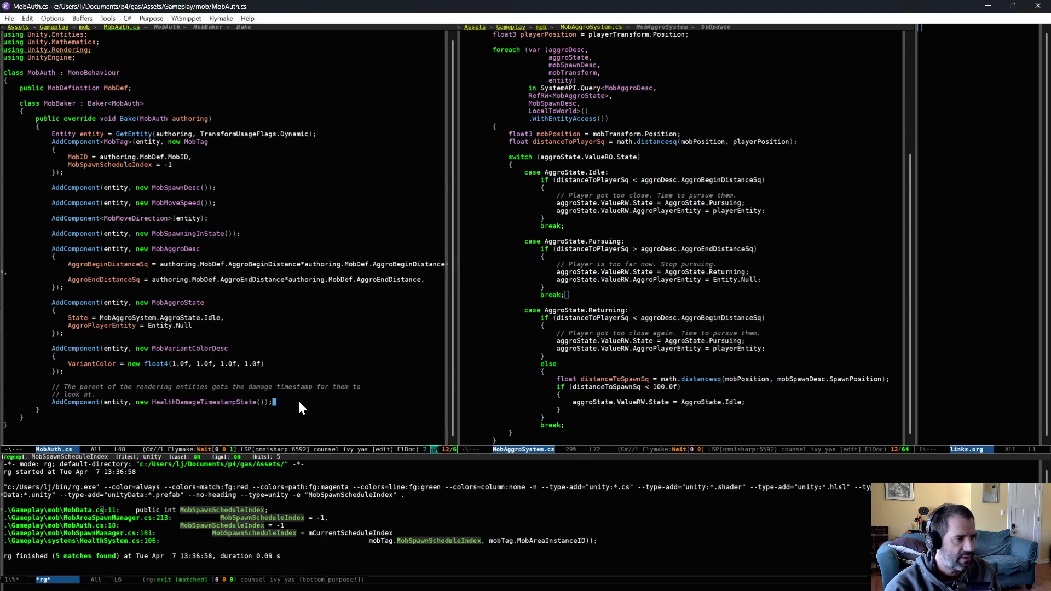
Step: Check MobAggroAuth.cs in the left pane, restore MobAuth.cs, then switch to Unity
{"action": "key", "text": "ctrl+x"}
{"action": "type", "text": "baggro"}
{"action": "key", "text": "Down"}
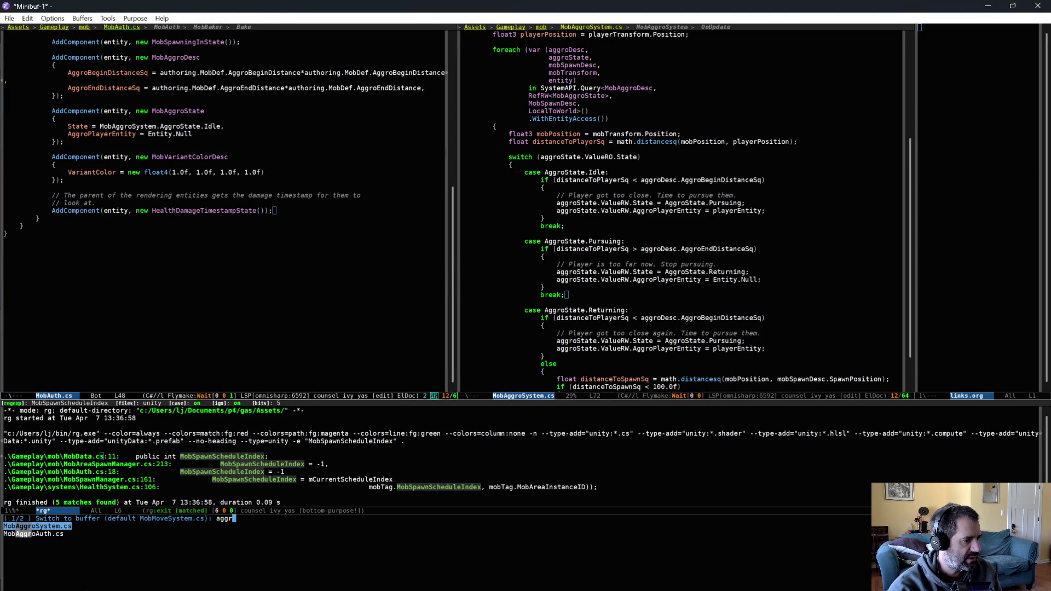
{"action": "key", "text": "Return"}
{"action": "key", "text": "ctrl+x"}
{"action": "key", "text": "b"}
{"action": "key", "text": "Return"}
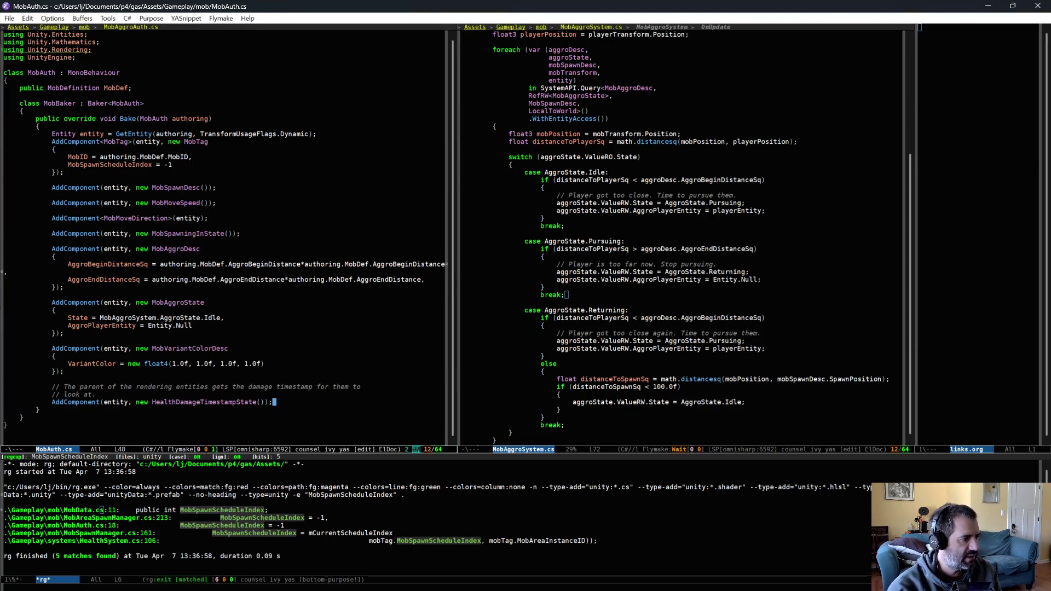
{"action": "key", "text": "alt+Tab"}
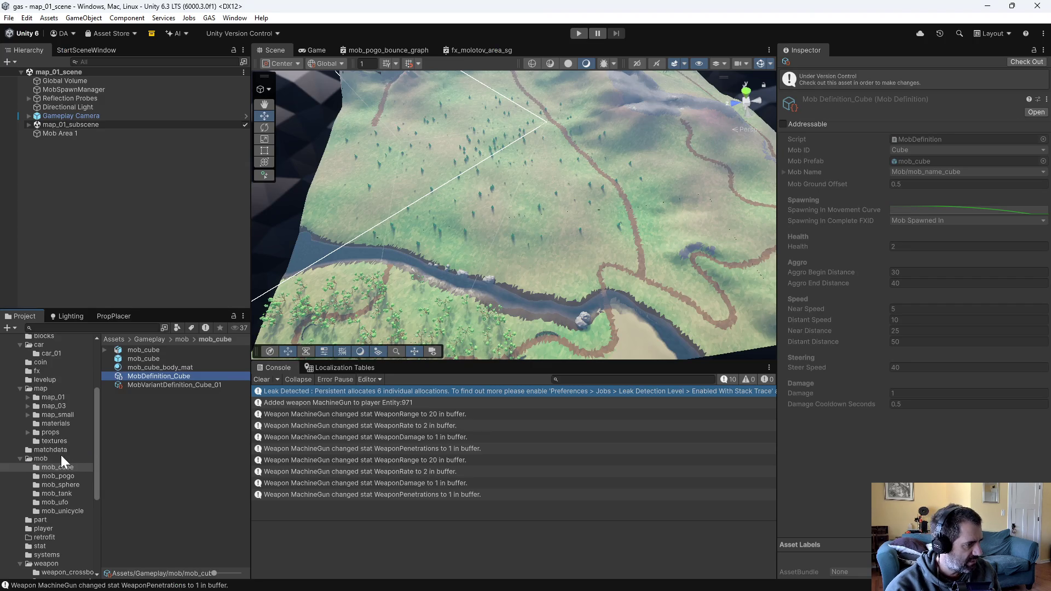
Step: Delete the MobAggroAuth script from the mob folder and confirm, then return to Emacs
{"action": "left_click", "coordinate": [57, 457]}
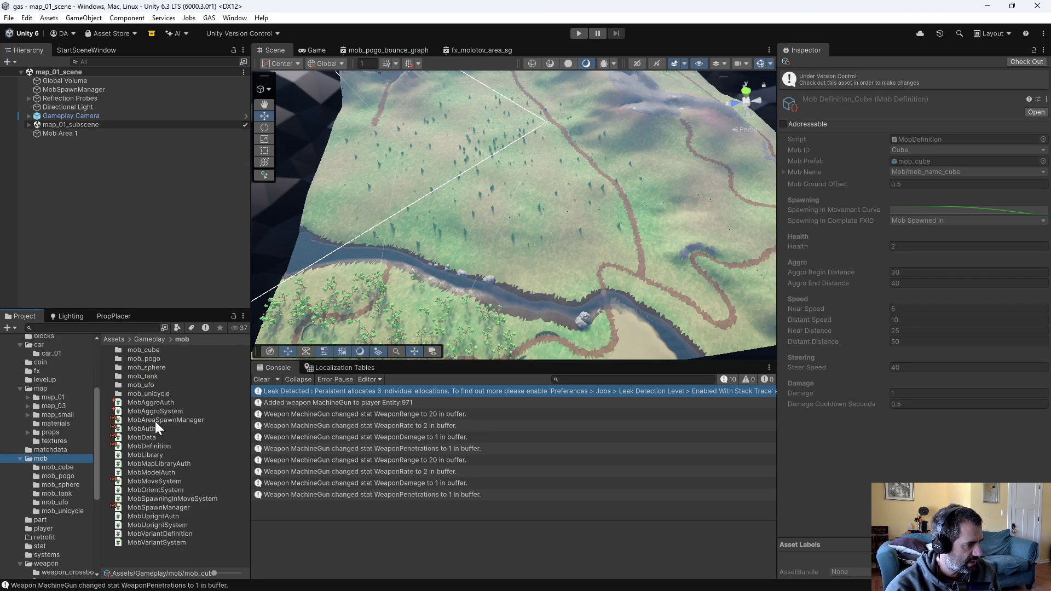
{"action": "left_click", "coordinate": [157, 403]}
{"action": "right_click", "coordinate": [157, 403]}
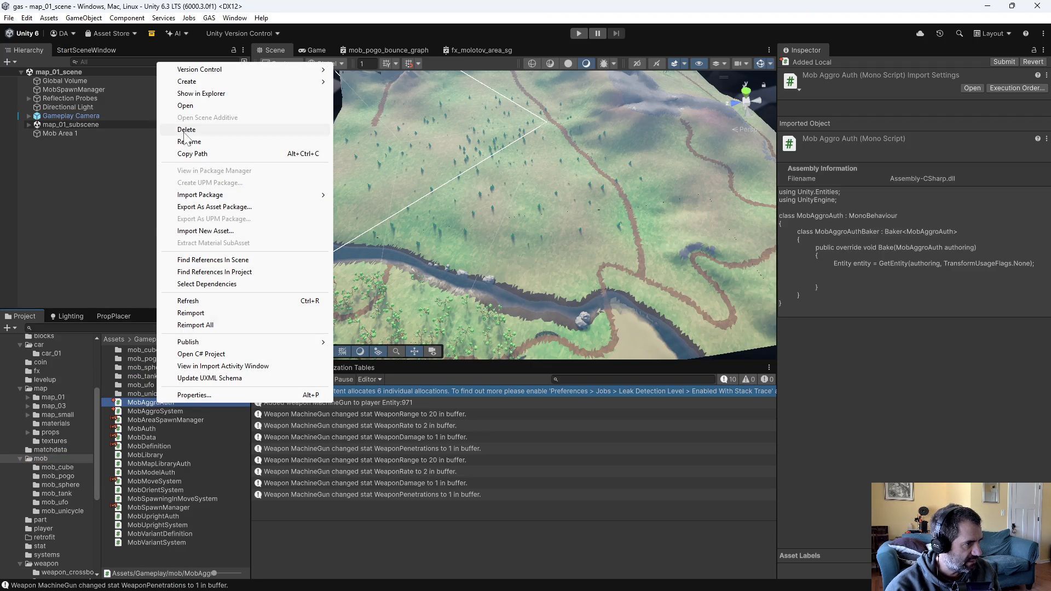
{"action": "left_click", "coordinate": [186, 129]}
{"action": "left_click", "coordinate": [540, 318]}
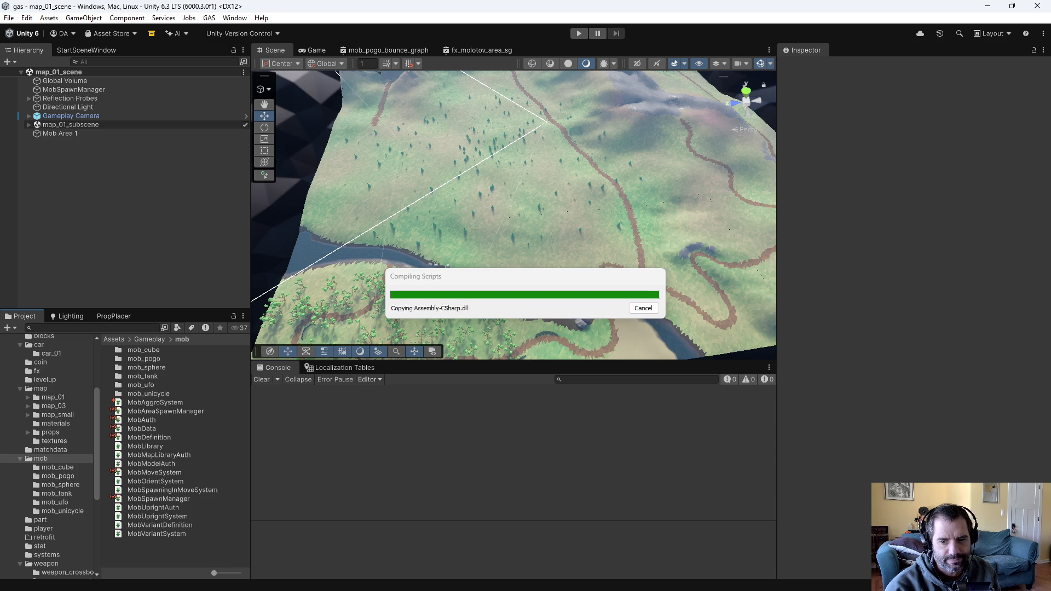
{"action": "key", "text": "alt+Tab"}
{"action": "scroll", "coordinate": [688, 160], "scroll_direction": "up", "scroll_amount": 10}
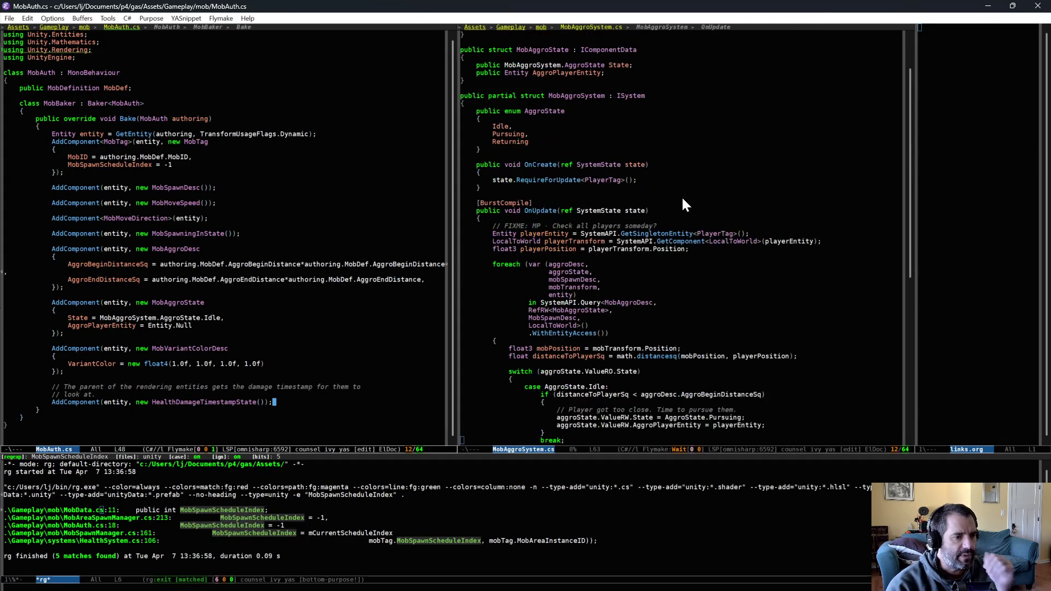
{"action": "left_click", "coordinate": [633, 82]}
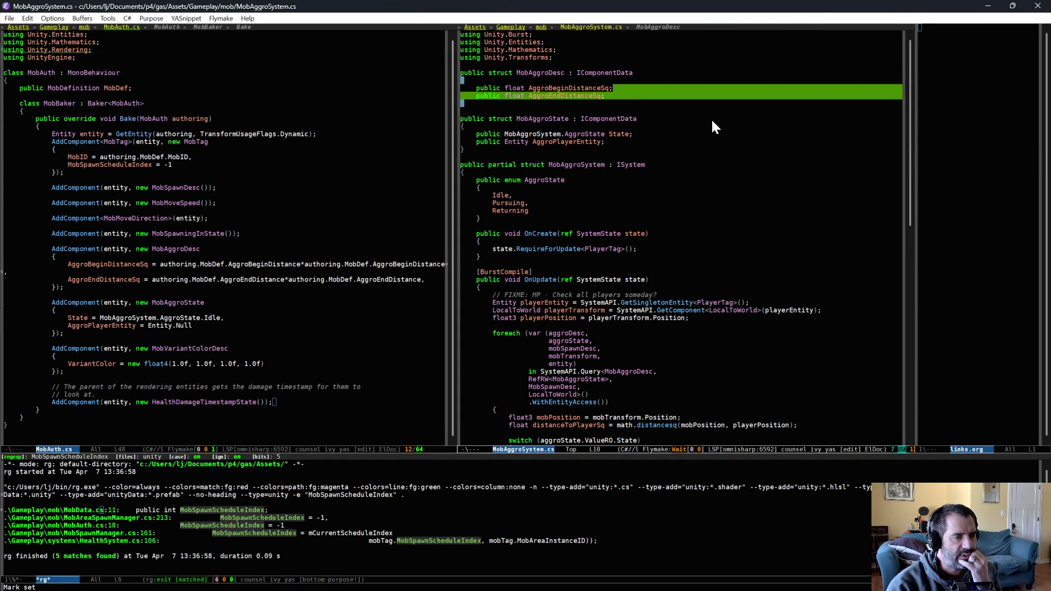
{"action": "left_click", "coordinate": [682, 142]}
{"action": "scroll", "coordinate": [613, 156], "scroll_direction": "down", "scroll_amount": 1}
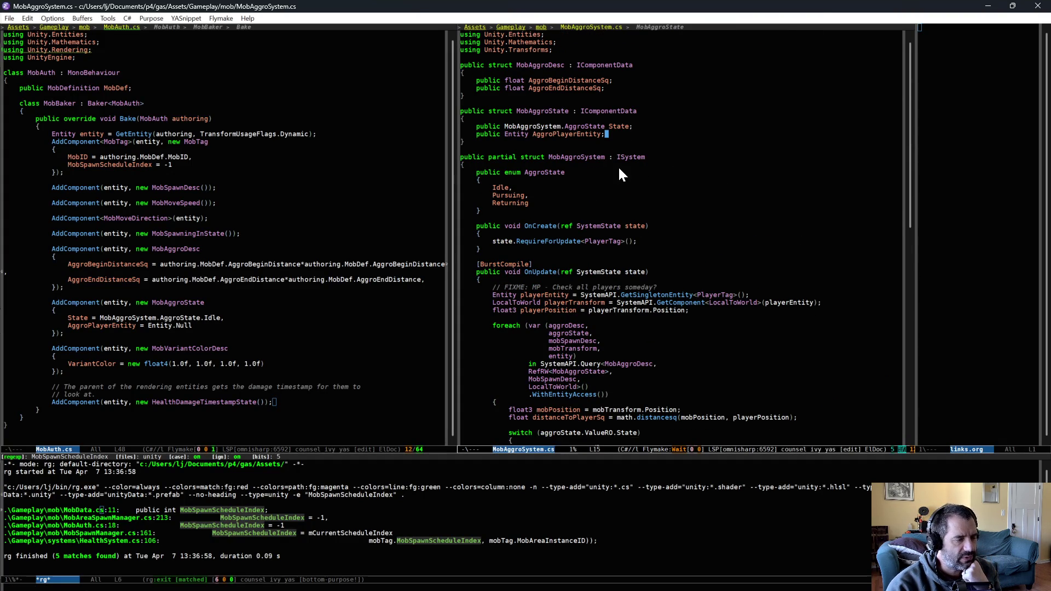
{"action": "scroll", "coordinate": [685, 213], "scroll_direction": "down", "scroll_amount": 1}
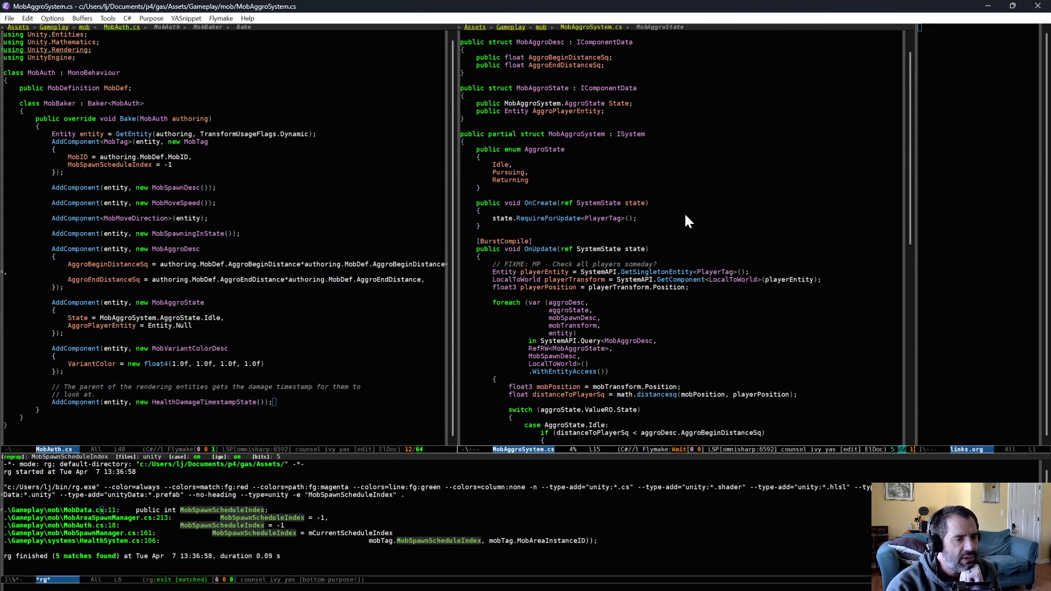
{"action": "scroll", "coordinate": [685, 212], "scroll_direction": "down", "scroll_amount": 3}
{"action": "scroll", "coordinate": [718, 215], "scroll_direction": "down", "scroll_amount": 2}
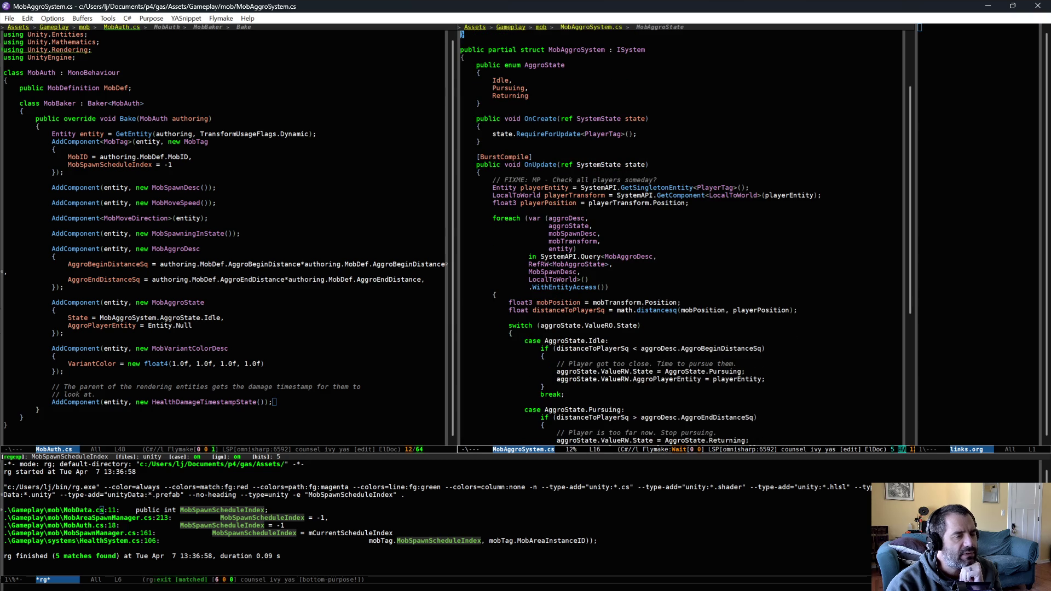
{"action": "left_click", "coordinate": [804, 188]}
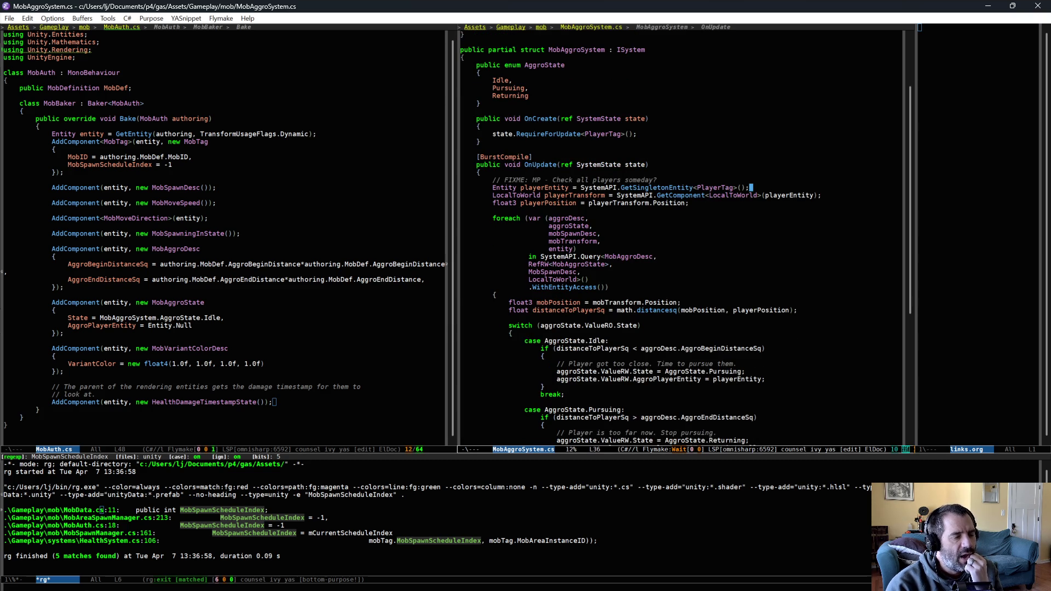
{"action": "scroll", "coordinate": [695, 279], "scroll_direction": "down", "scroll_amount": 2}
{"action": "scroll", "coordinate": [695, 279], "scroll_direction": "down", "scroll_amount": 3}
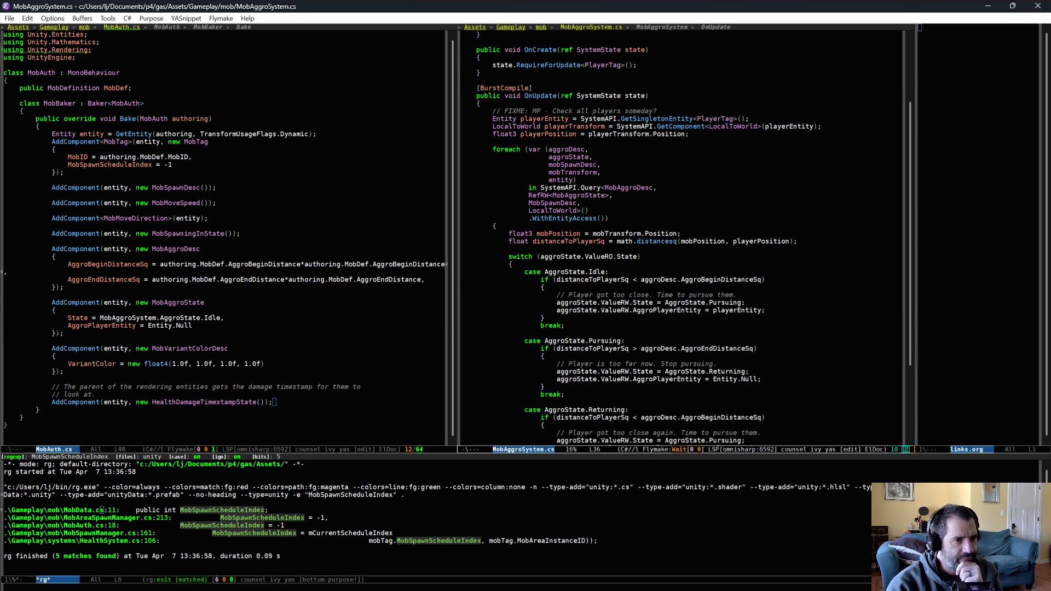
{"action": "scroll", "coordinate": [683, 281], "scroll_direction": "down", "scroll_amount": 4}
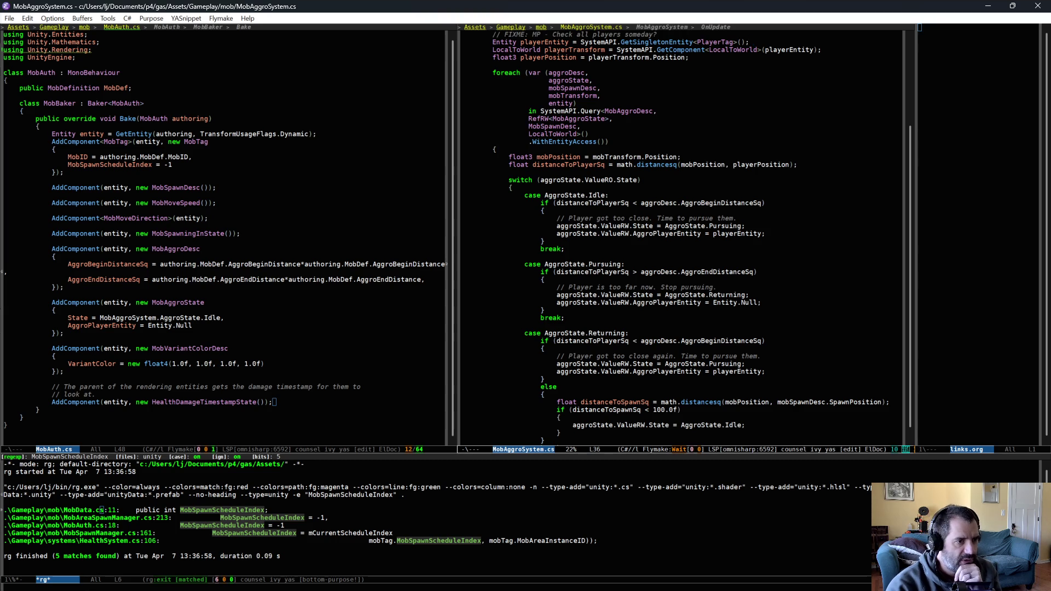
{"action": "scroll", "coordinate": [683, 281], "scroll_direction": "down", "scroll_amount": 2}
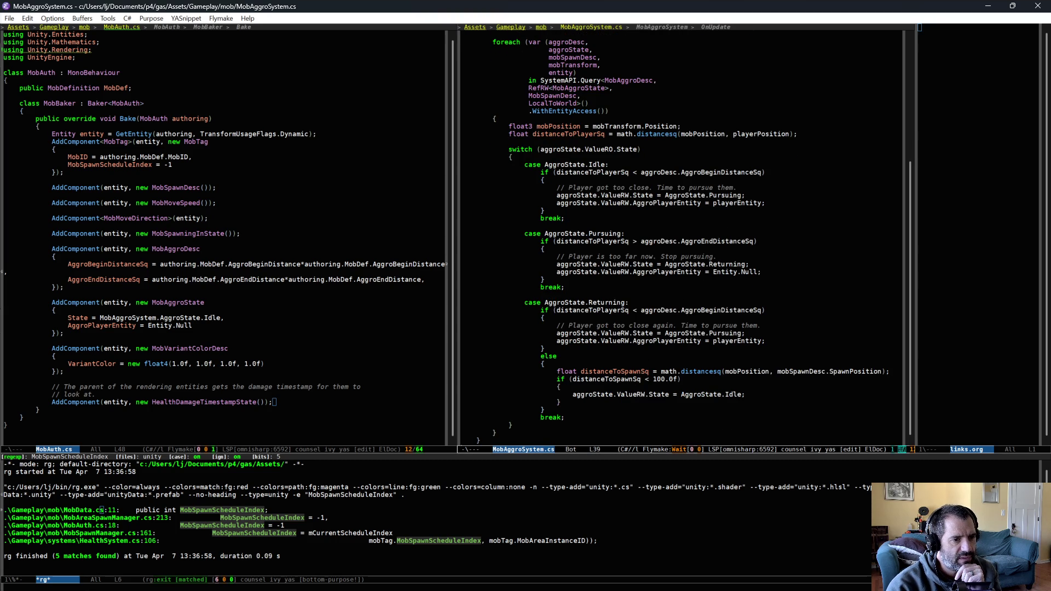
Step: Add a comment above the Idle assignment: close enough to the goal return point, just hang out there idling
{"action": "left_click", "coordinate": [674, 361]}
{"action": "key", "text": "Return"}
{"action": "key", "text": "BackSpace"}
{"action": "key", "text": "Down"}
{"action": "key", "text": "Down"}
{"action": "key", "text": "End"}
{"action": "key", "text": "Up"}
{"action": "key", "text": "Return"}
{"action": "type", "text": "// "}
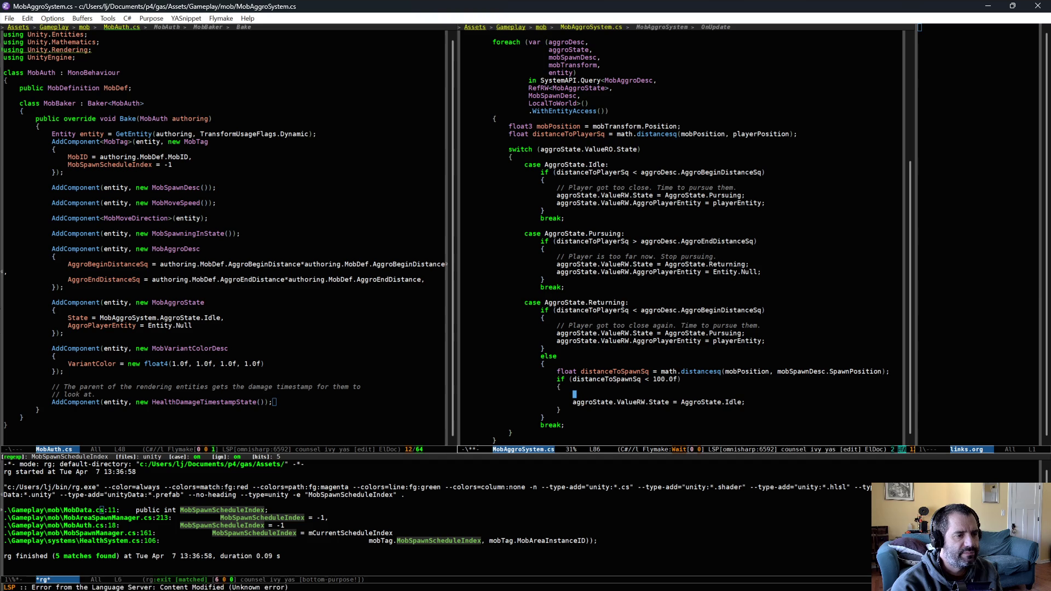
{"action": "type", "text": "We're cl"}
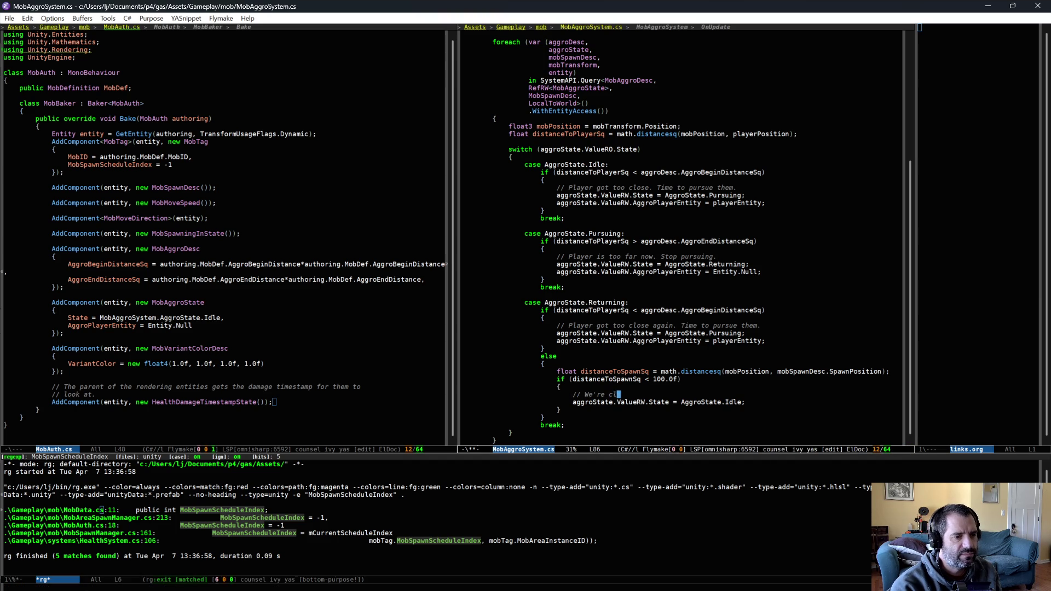
{"action": "type", "text": "ose enough to"}
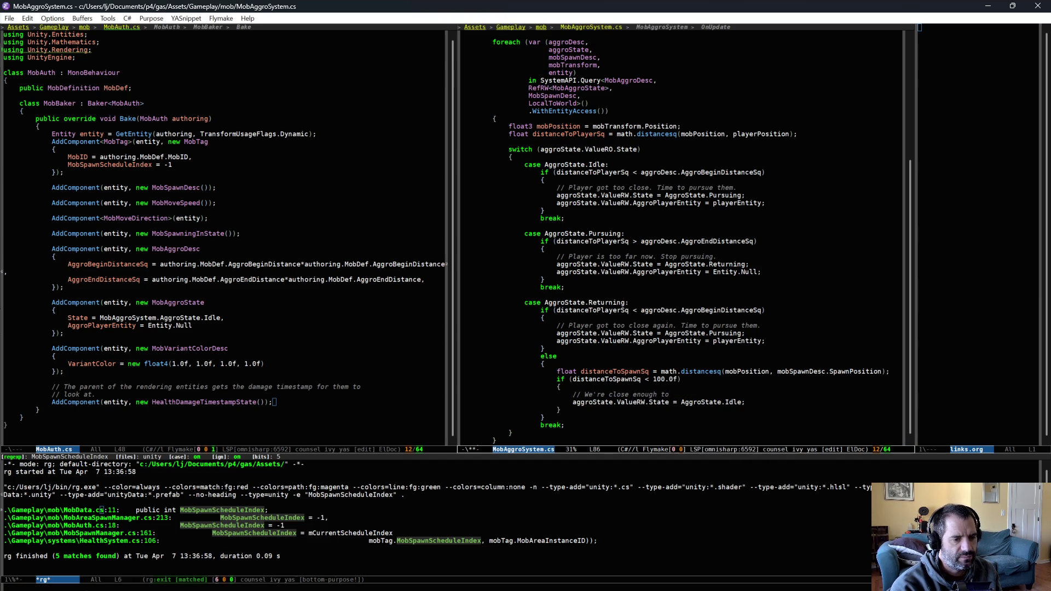
{"action": "type", "text": " our returning poi"}
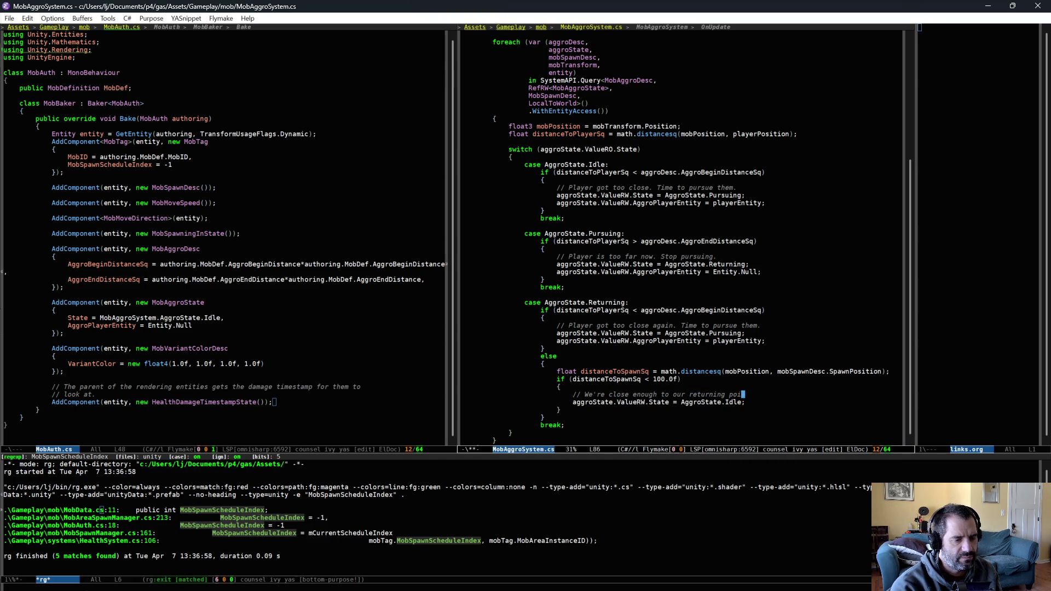
{"action": "type", "text": "nt"}
{"action": "key", "text": "ctrl+BackSpace"}
{"action": "key", "text": "ctrl+BackSpace"}
{"action": "type", "text": "goal p"}
{"action": "key", "text": "BackSpace"}
{"action": "type", "text": "return point, start"}
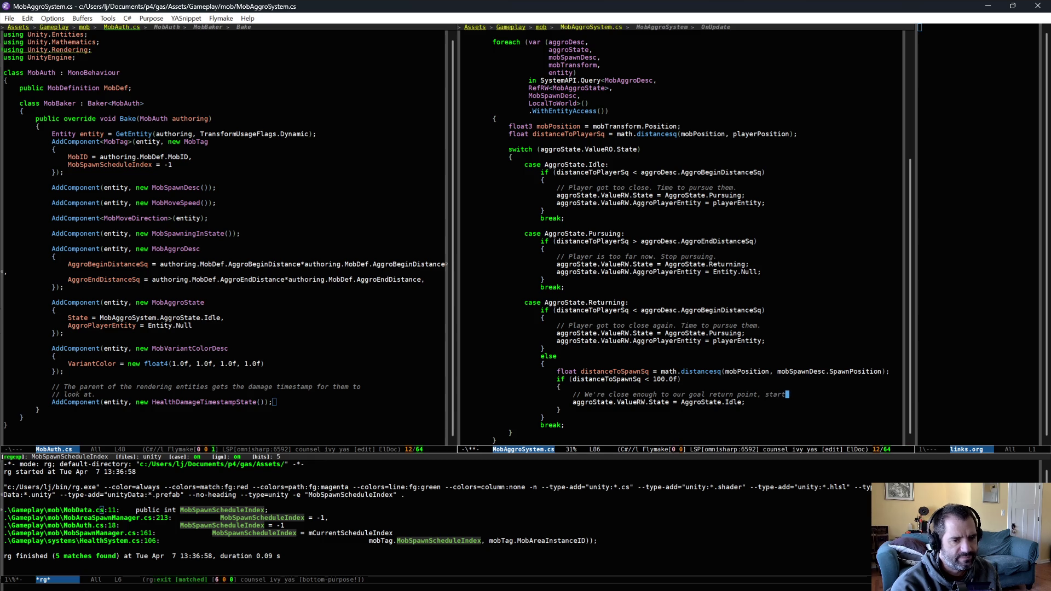
{"action": "key", "text": "BackSpace"}
{"action": "key", "text": "BackSpace"}
{"action": "key", "text": "BackSpace"}
{"action": "type", "text": "just hang out //"}
{"action": "type", "text": " there idling."}
{"action": "key", "text": "alt+q"}
Step: Save MobAggroSystem.cs with C-x C-s and return to the Unity editor
{"action": "key", "text": "ctrl+x"}
{"action": "key", "text": "ctrl+s"}
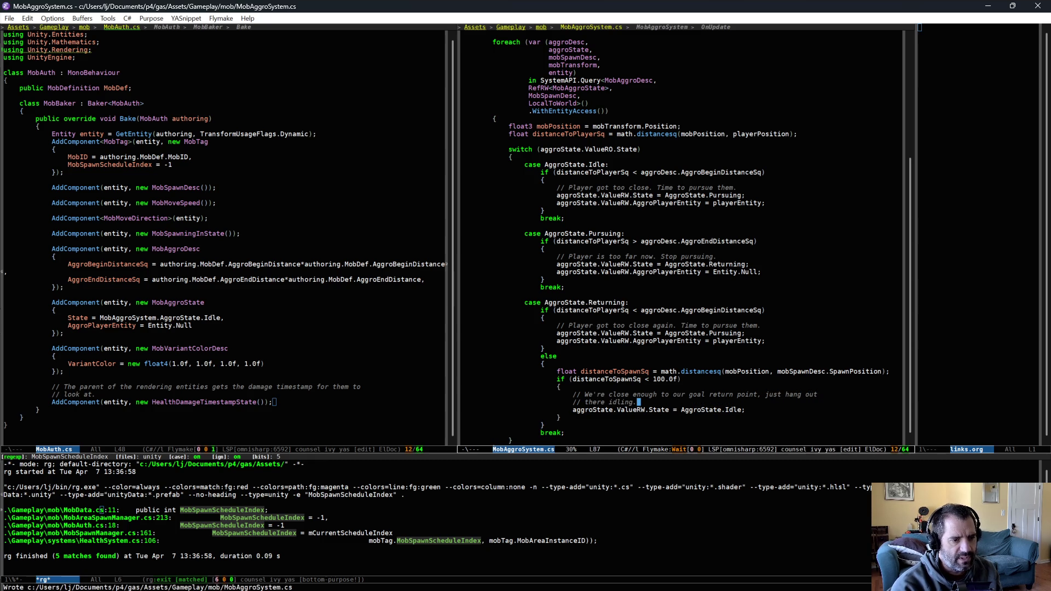
{"action": "scroll", "coordinate": [566, 389], "scroll_direction": "down", "scroll_amount": 5}
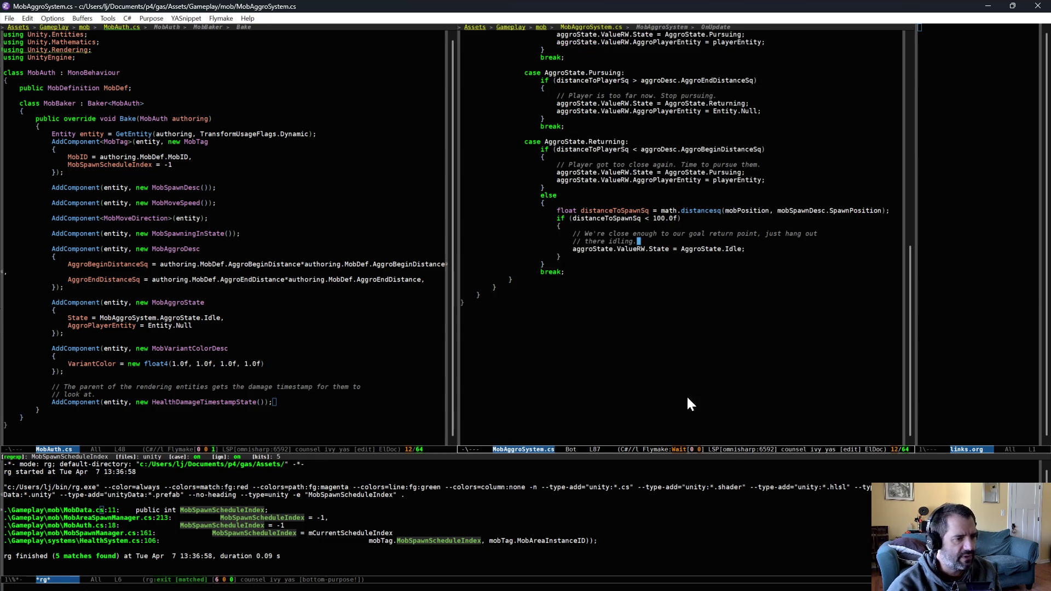
{"action": "key", "text": "alt+Tab"}
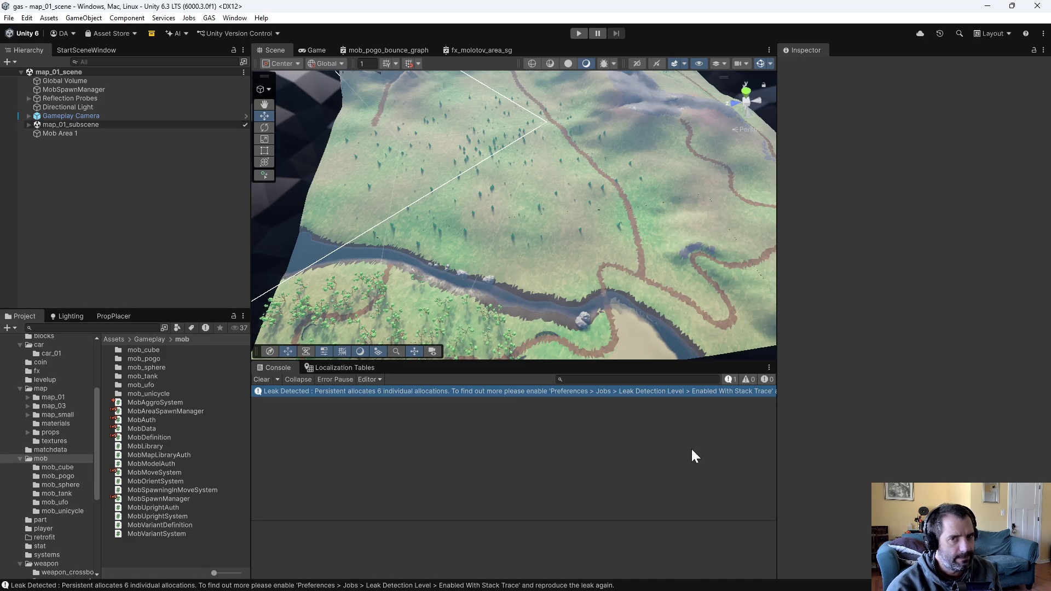
Step: Reconcile offline work on the Assets folder in P4V and dismiss the nothing-to-reconcile notice
{"action": "key", "text": "alt+Tab"}
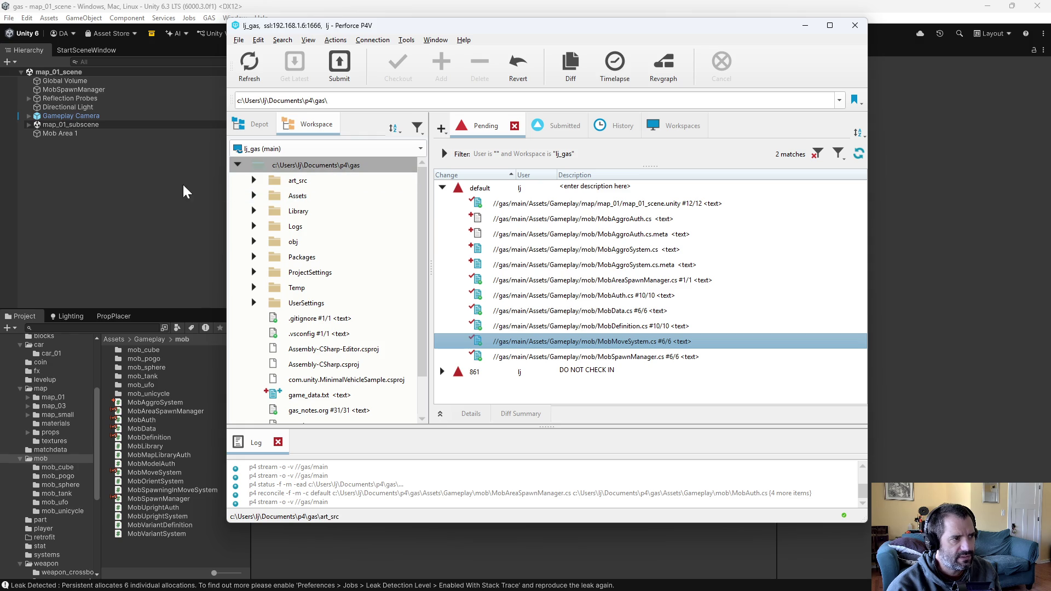
{"action": "right_click", "coordinate": [298, 165]}
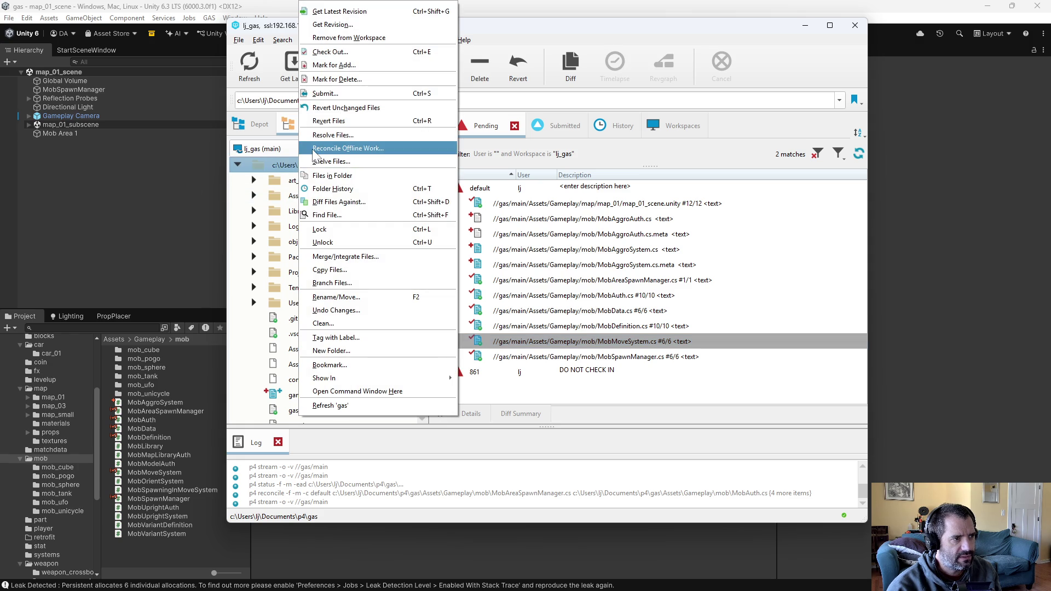
{"action": "left_click", "coordinate": [269, 198]}
{"action": "right_click", "coordinate": [287, 191]}
{"action": "left_click", "coordinate": [335, 148]}
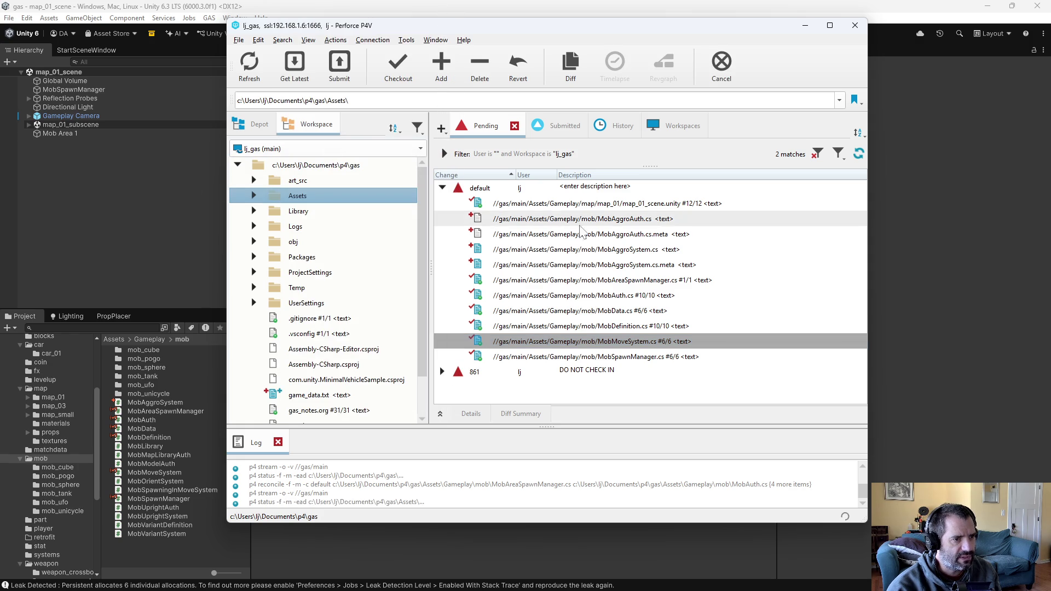
{"action": "key", "text": "Return"}
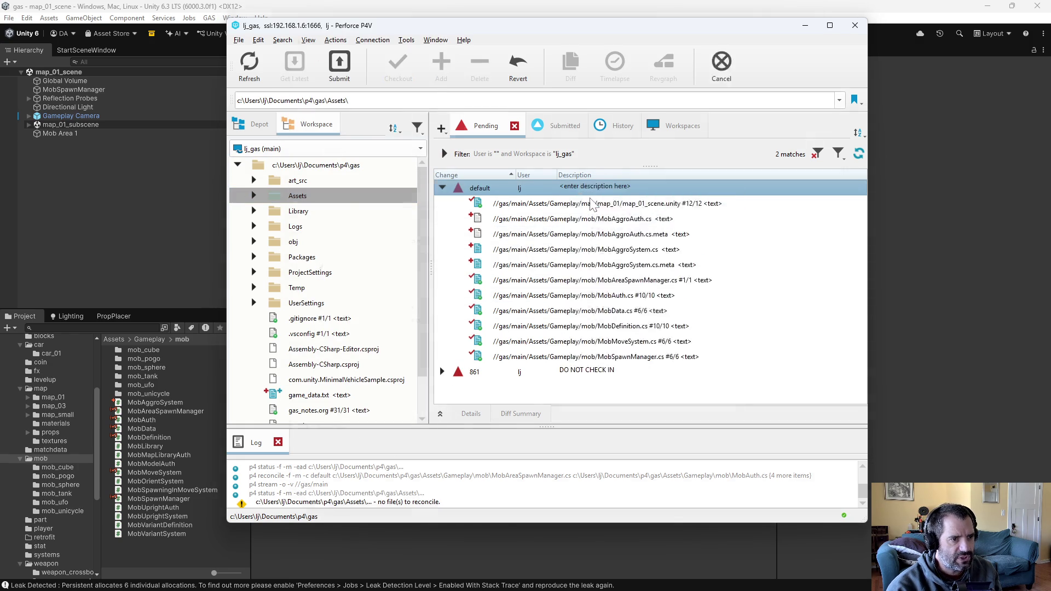
{"action": "key", "text": "ctrl+s"}
Step: Submit change 1224 (2 added, 7 edited files) described as adding a mob aggro system
{"action": "type", "text": "added an"}
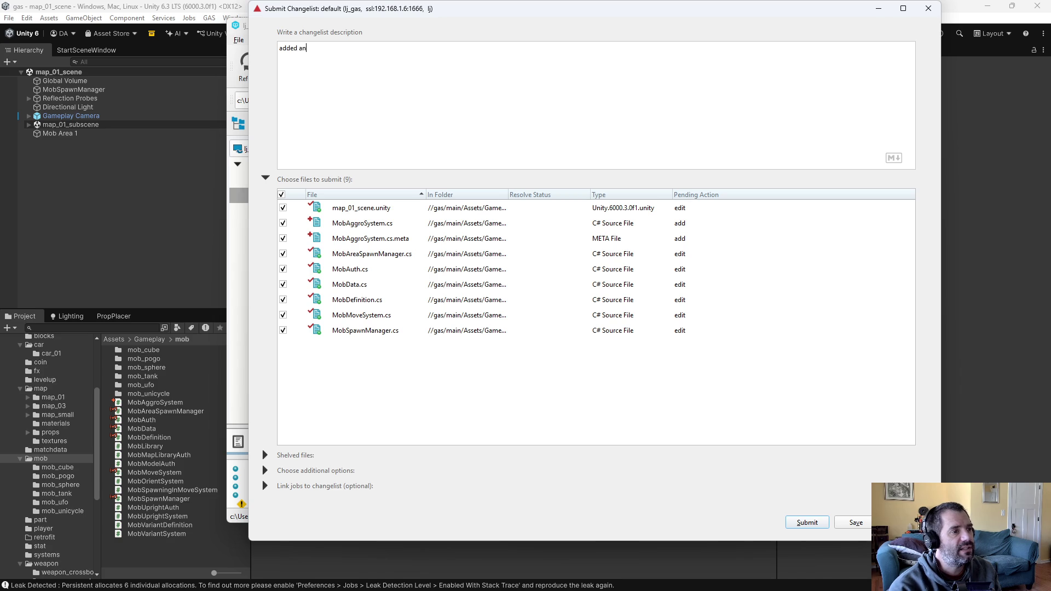
{"action": "type", "text": " aggro system for mob"}
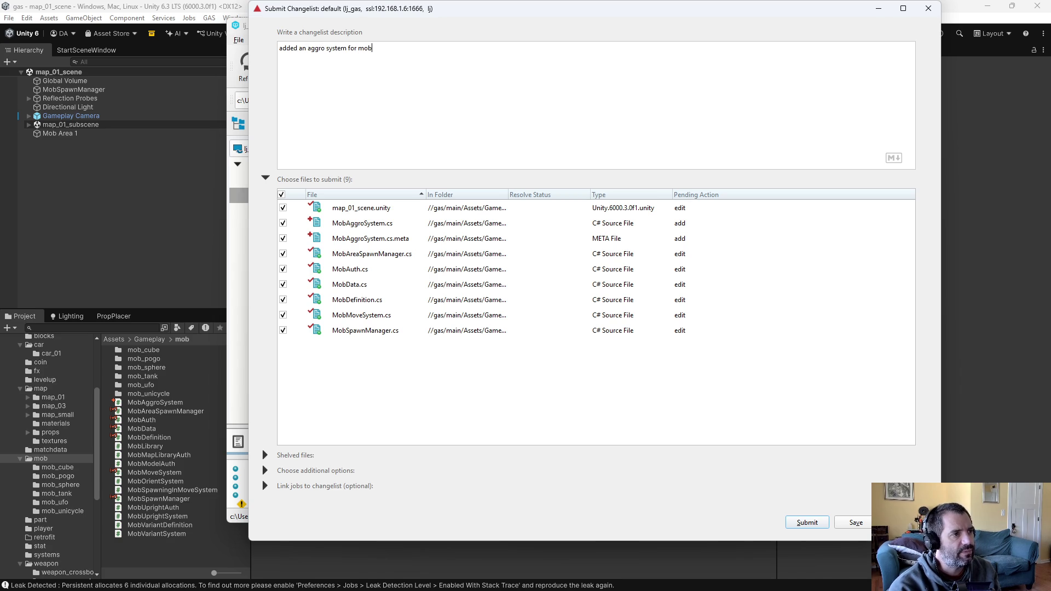
{"action": "type", "text": " Mobs "}
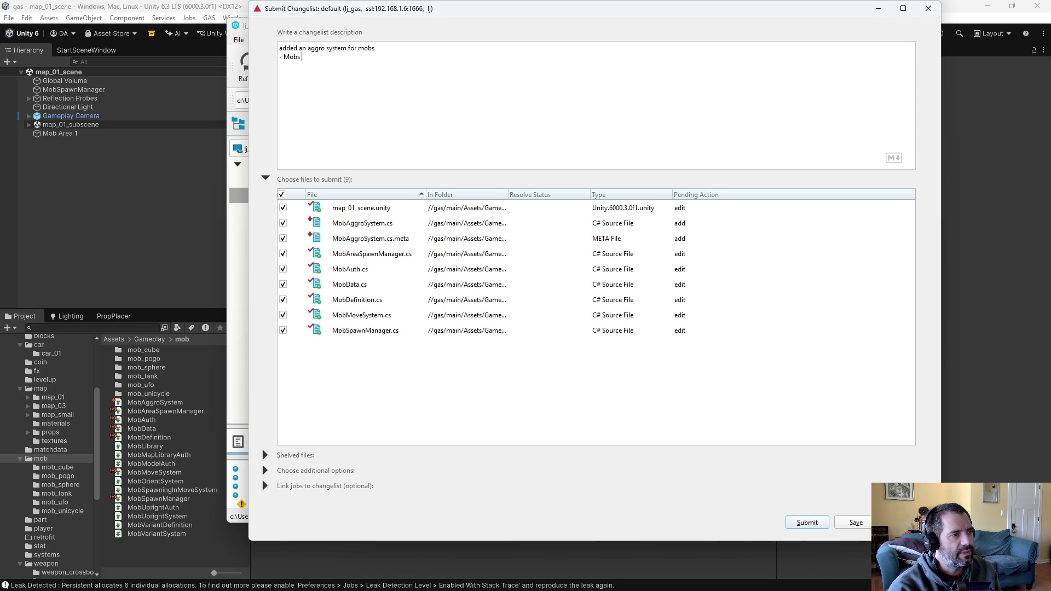
{"action": "type", "text": "start idle"}
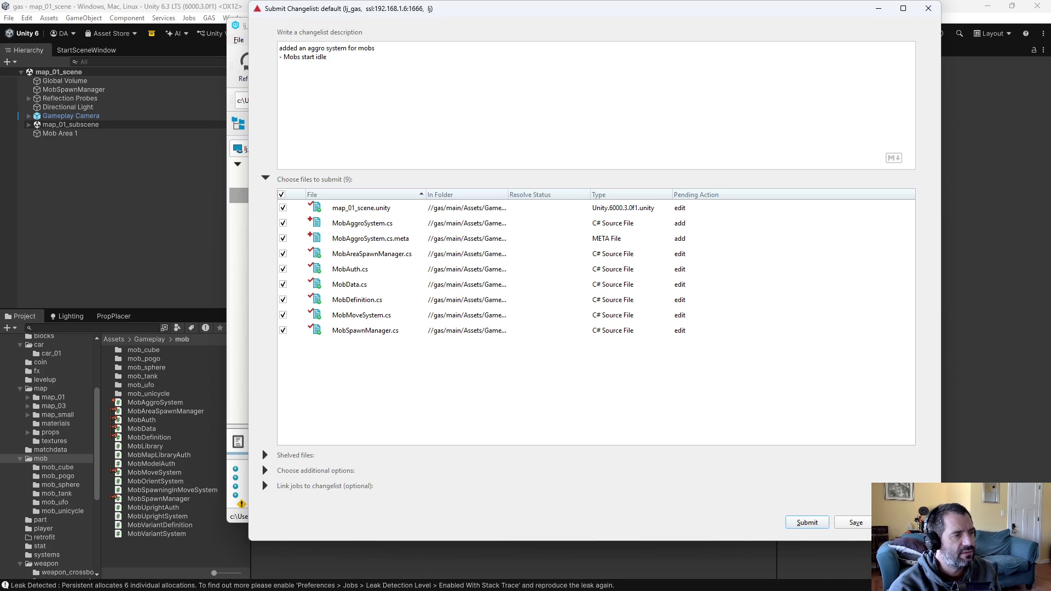
{"action": "type", "text": " until the player g"}
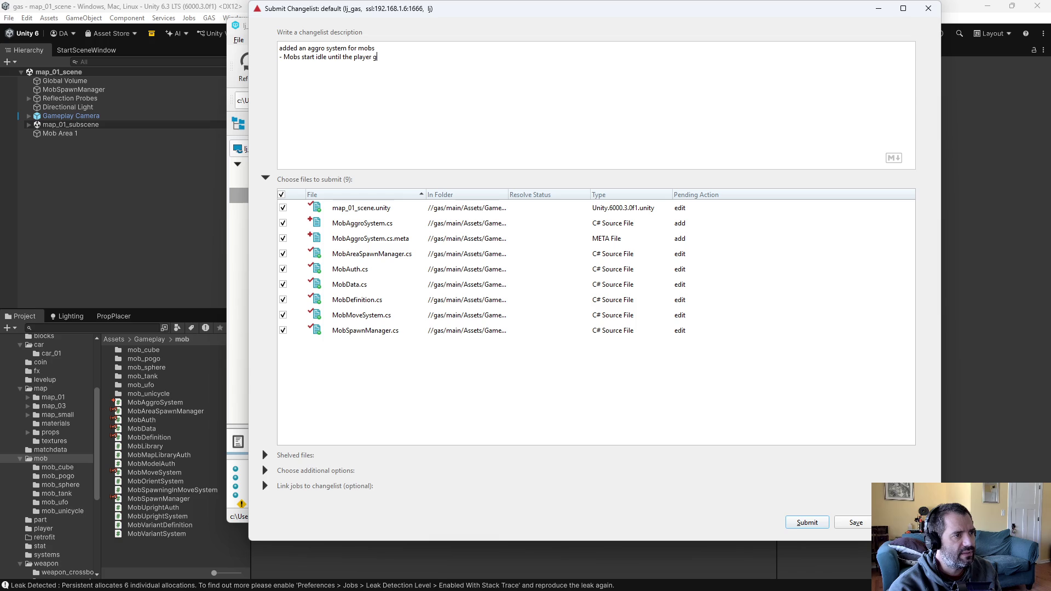
{"action": "type", "text": "ets too close"}
{"action": "type", "text": " play"}
{"action": "type", "text": "ets too far"}
{"action": "type", "text": "away again, th"}
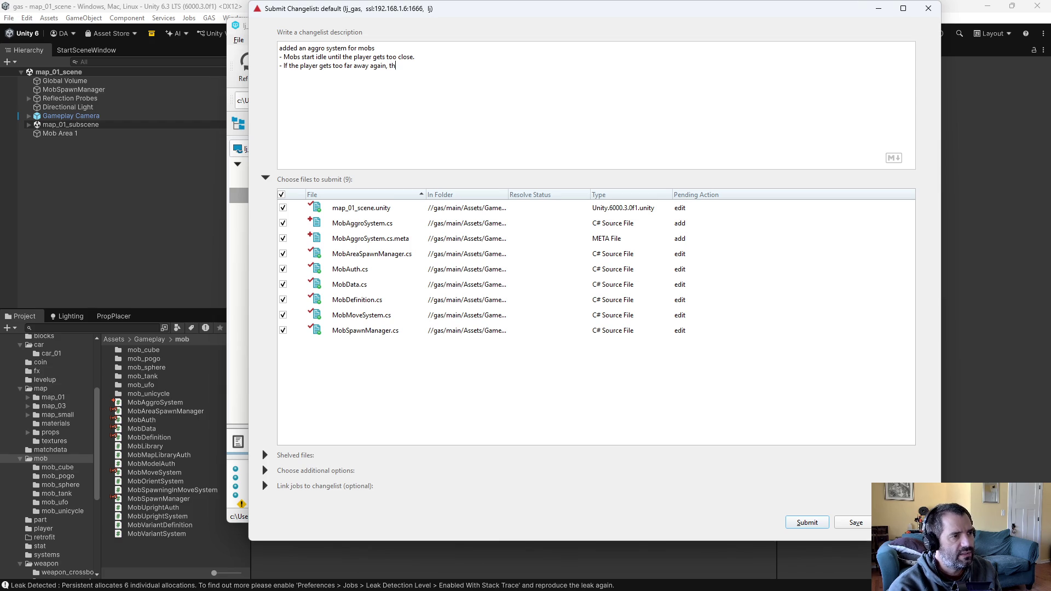
{"action": "type", "text": " mobs"}
{"action": "type", "text": "ll return to"}
{"action": "key", "text": "BackSpace"}
{"action": "key", "text": "BackSpace"}
{"action": "type", "text": "near its spawn point."}
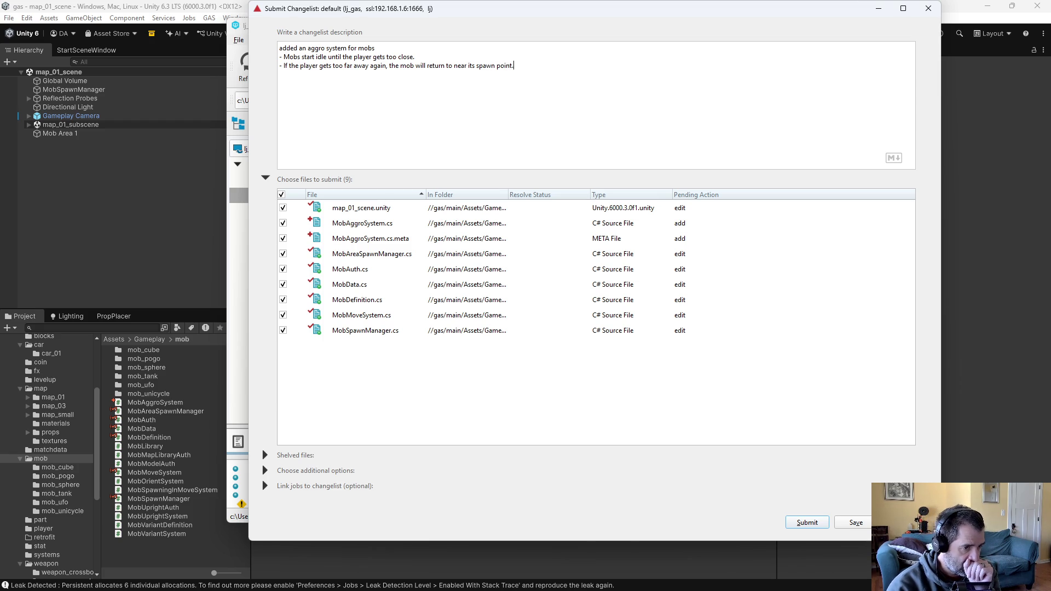
{"action": "left_click", "coordinate": [808, 523]}
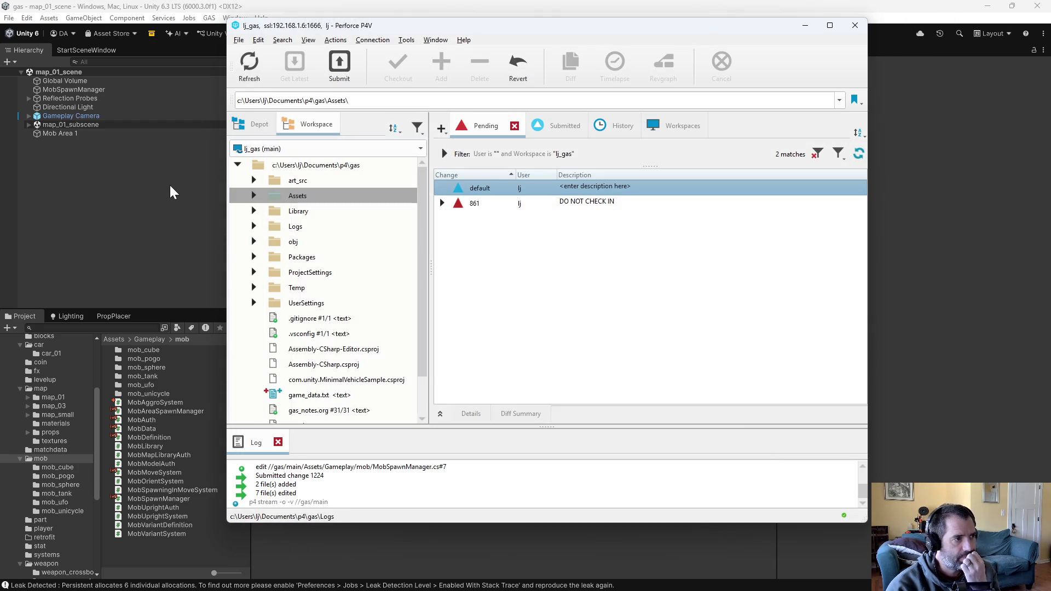
{"action": "left_click", "coordinate": [163, 180]}
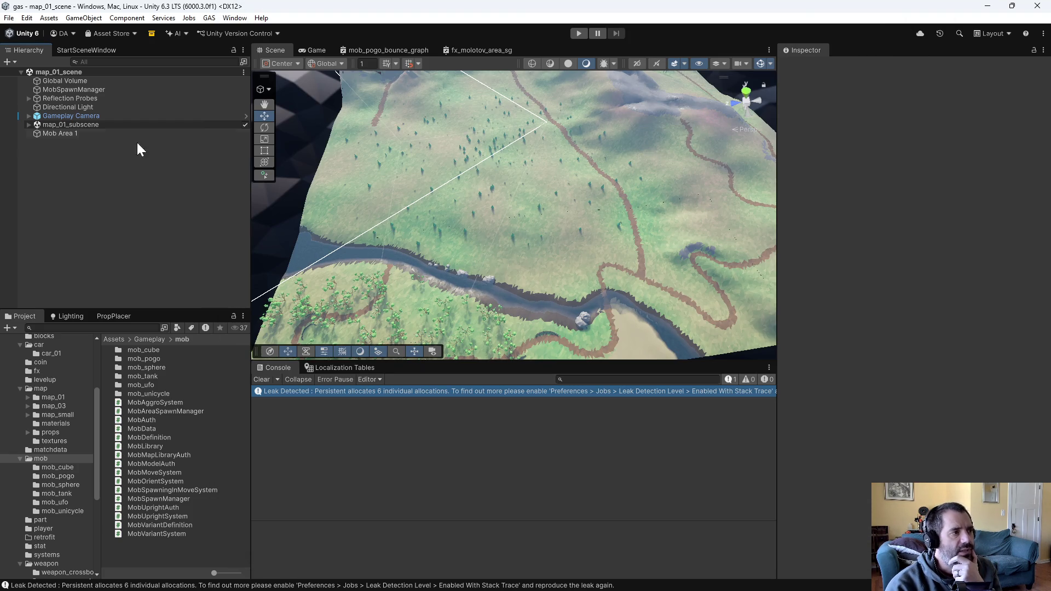
Step: Select Mob Area 1 and switch the Scene view to a top-down view of the map
{"action": "left_click", "coordinate": [97, 134]}
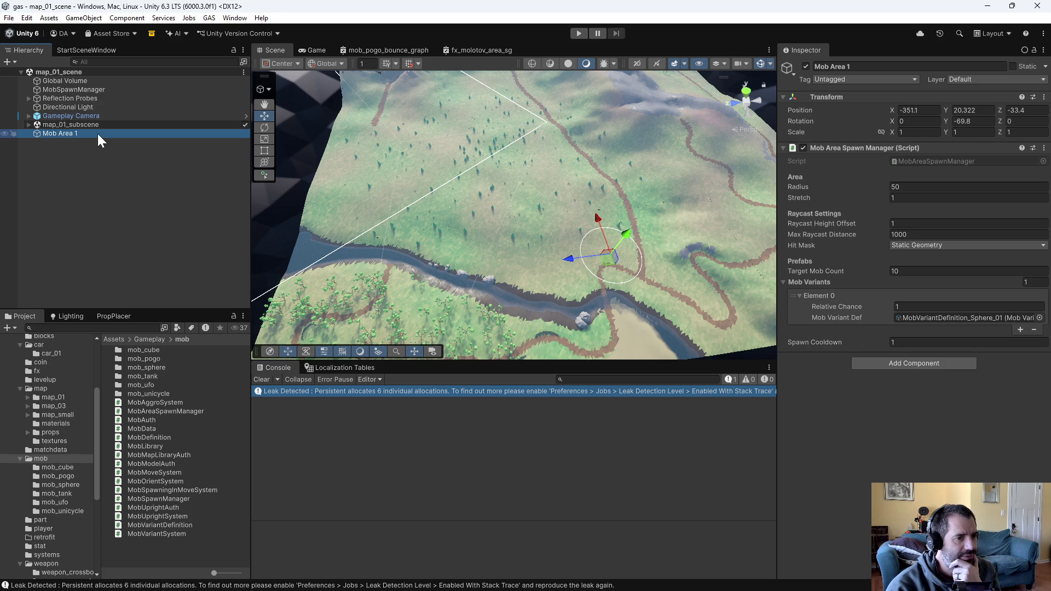
{"action": "mouse_move", "coordinate": [541, 213]}
{"action": "left_mouse_down"}
{"action": "mouse_move", "coordinate": [515, 235]}
{"action": "mouse_move", "coordinate": [534, 242]}
{"action": "mouse_move", "coordinate": [542, 228]}
{"action": "mouse_move", "coordinate": [528, 237]}
{"action": "mouse_move", "coordinate": [607, 241]}
{"action": "mouse_move", "coordinate": [485, 265]}
{"action": "mouse_move", "coordinate": [370, 266]}
{"action": "left_mouse_up"}
{"action": "mouse_move", "coordinate": [457, 293]}
{"action": "left_mouse_down"}
{"action": "mouse_move", "coordinate": [469, 284]}
{"action": "mouse_move", "coordinate": [475, 293]}
{"action": "left_mouse_up"}
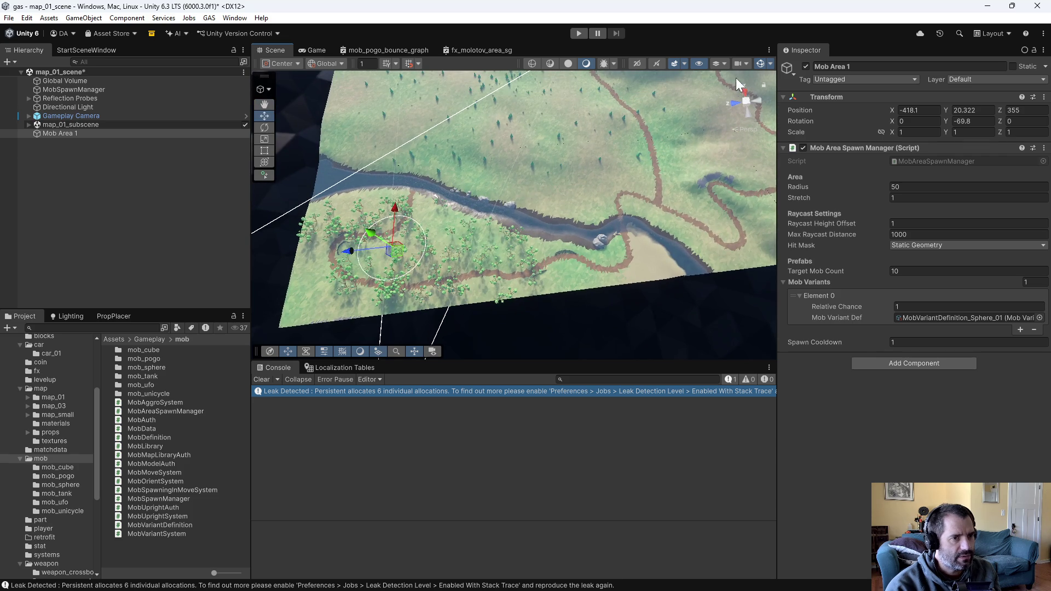
{"action": "left_click", "coordinate": [750, 101]}
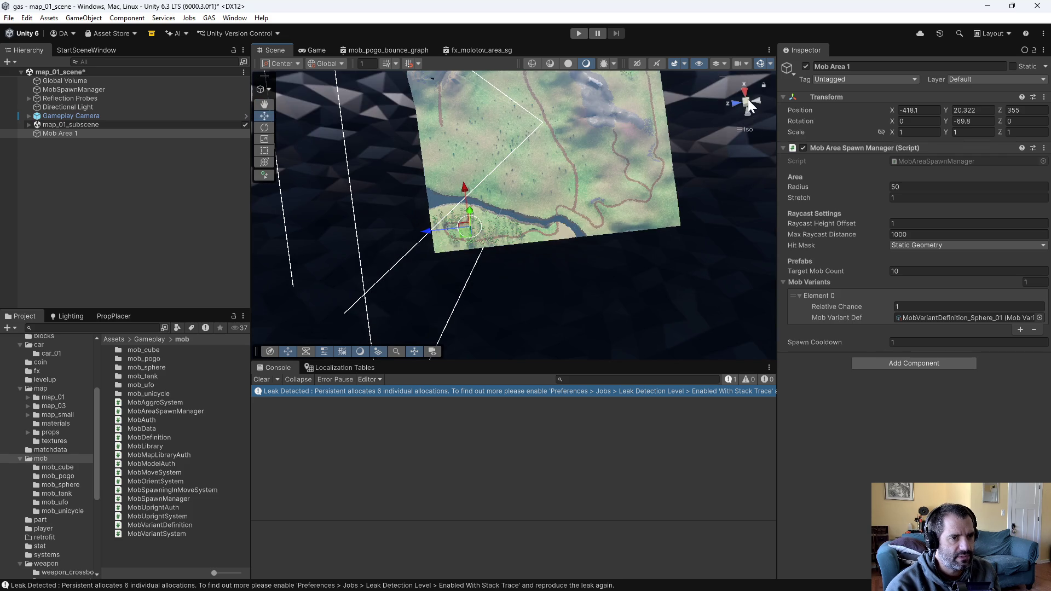
{"action": "left_click", "coordinate": [748, 102]}
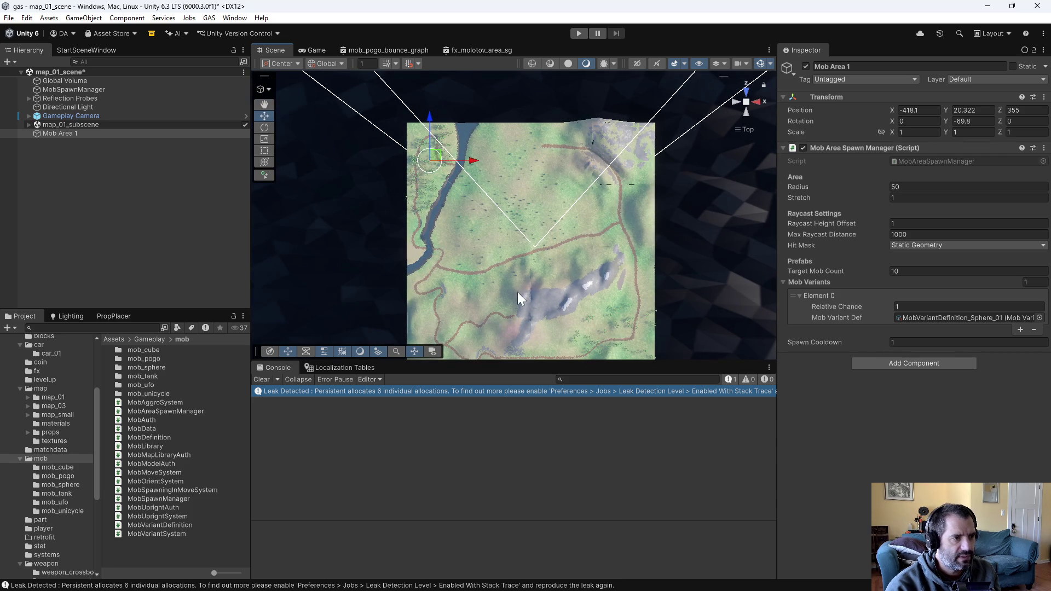
{"action": "left_click_drag", "start_coordinate": [461, 361], "coordinate": [460, 462]}
{"action": "mouse_move", "coordinate": [561, 324]}
{"action": "left_mouse_down"}
{"action": "mouse_move", "coordinate": [555, 280]}
{"action": "mouse_move", "coordinate": [559, 312]}
{"action": "left_mouse_up"}
Step: Give Mob Area 1 radius 103.83 and stretch 2.5, placed at X -452, Z 326 beside the river
{"action": "left_click", "coordinate": [49, 135]}
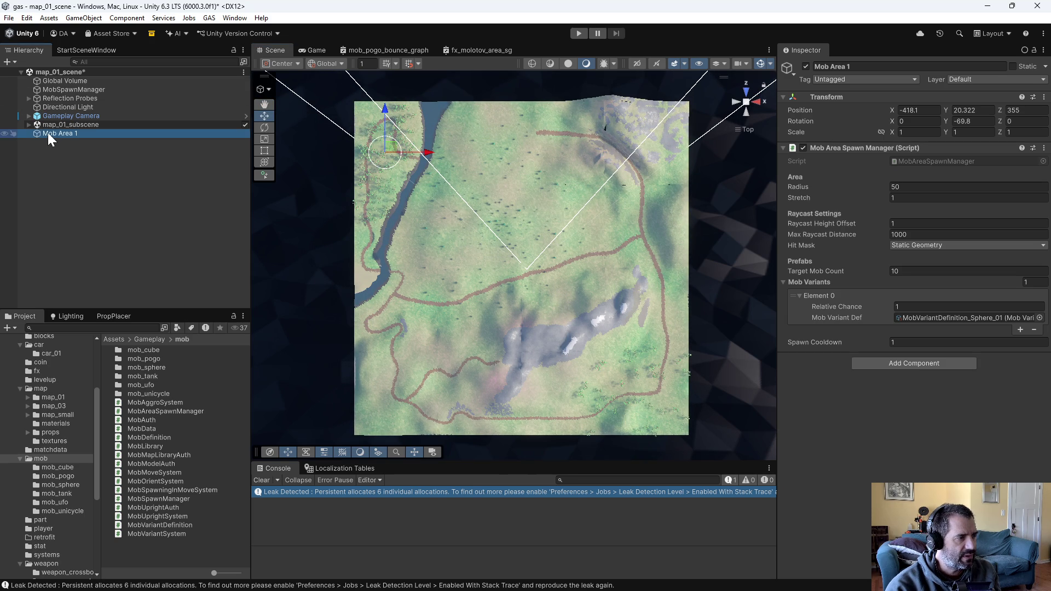
{"action": "left_click", "coordinate": [49, 139]}
{"action": "left_click", "coordinate": [48, 136]}
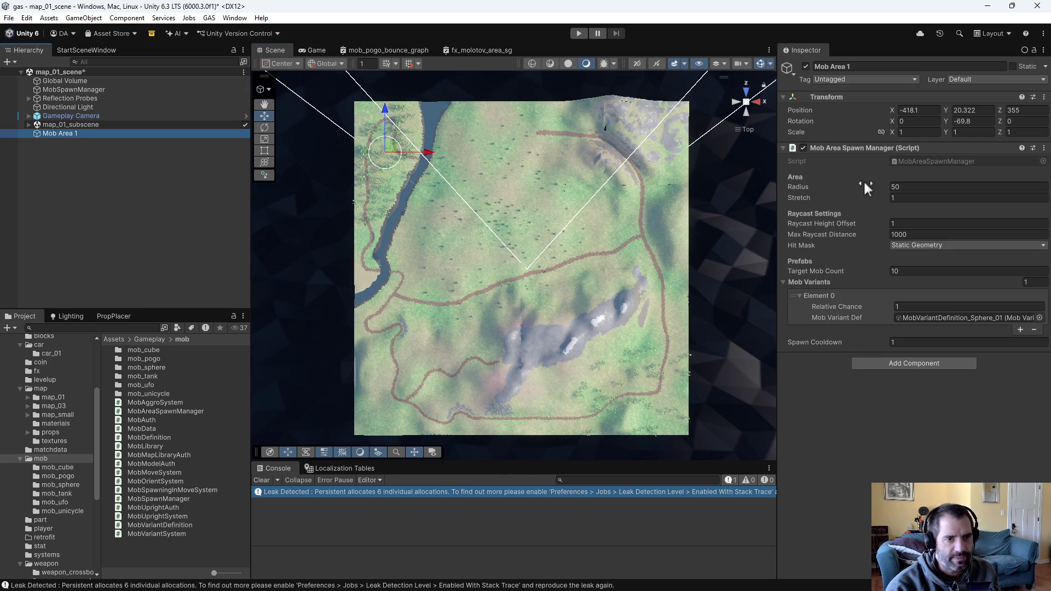
{"action": "mouse_move", "coordinate": [806, 188]}
{"action": "left_mouse_down"}
{"action": "mouse_move", "coordinate": [265, 228]}
{"action": "mouse_move", "coordinate": [764, 245]}
{"action": "mouse_move", "coordinate": [715, 218]}
{"action": "left_mouse_up"}
{"action": "left_click_drag", "start_coordinate": [799, 195], "coordinate": [839, 187]}
{"action": "left_click_drag", "start_coordinate": [397, 149], "coordinate": [378, 153]}
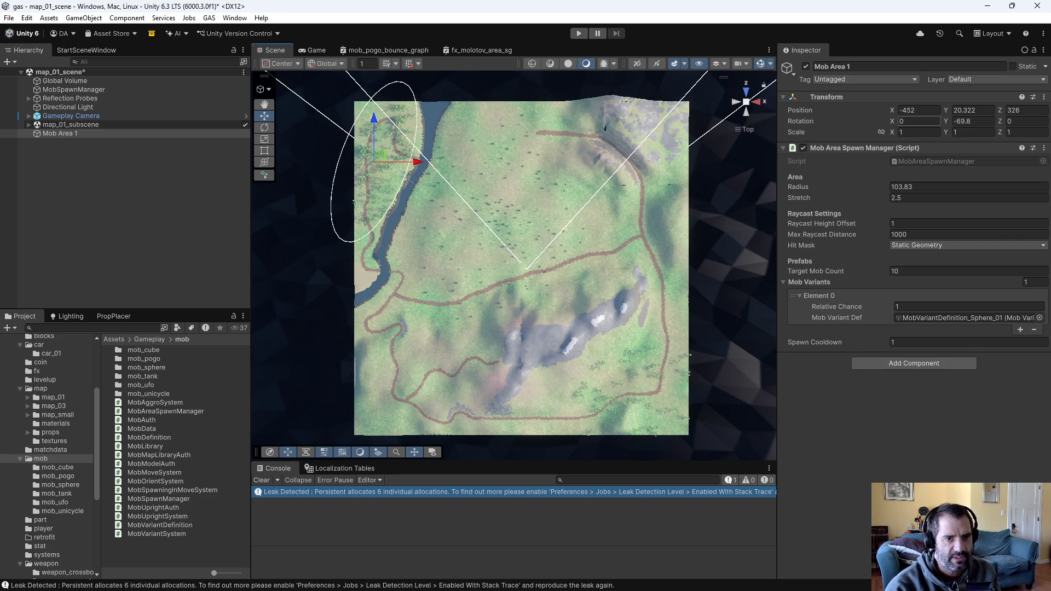
{"action": "mouse_move", "coordinate": [945, 120]}
{"action": "left_mouse_down"}
{"action": "mouse_move", "coordinate": [929, 121]}
{"action": "mouse_move", "coordinate": [945, 121]}
{"action": "left_mouse_up"}
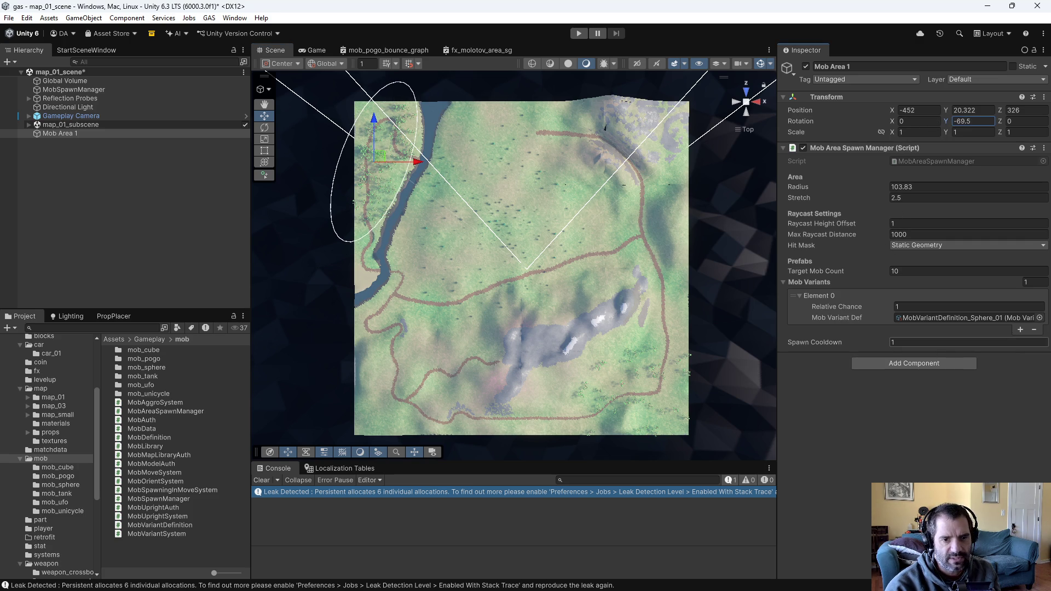
Step: Assign MobVariantDefinition_Tank_01 with Target Mob Count 50 to Mob Area 1 and save map_01
{"action": "left_click", "coordinate": [1040, 317]}
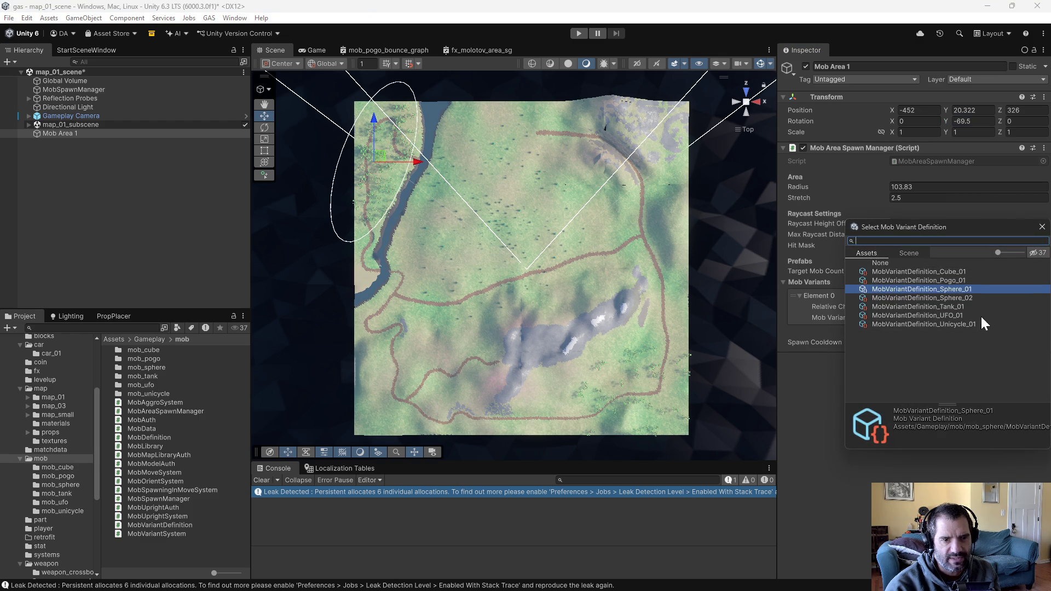
{"action": "left_click", "coordinate": [941, 307]}
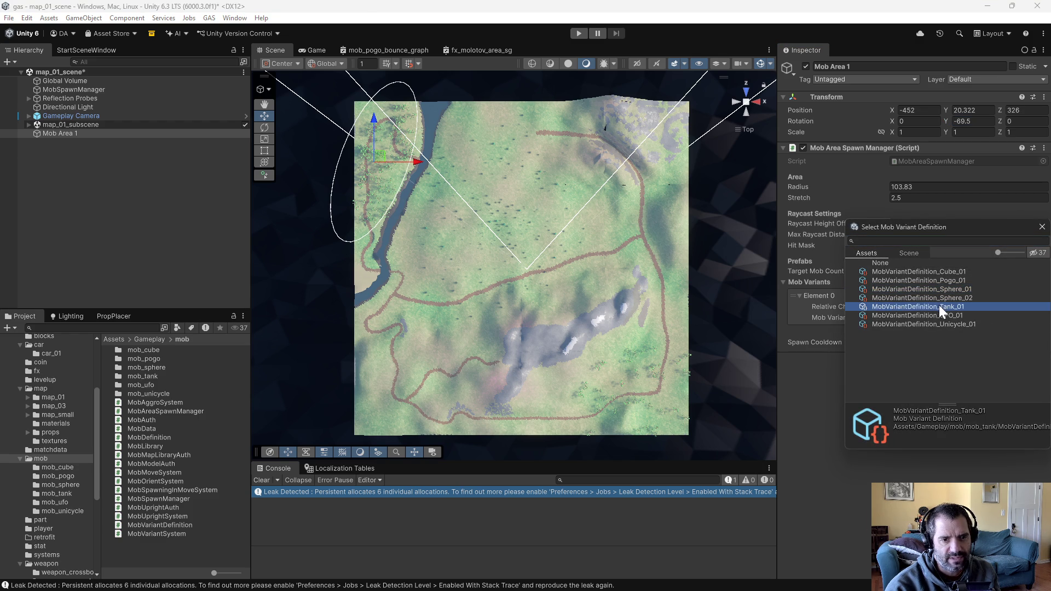
{"action": "double_click", "coordinate": [936, 305]}
{"action": "left_click", "coordinate": [933, 271]}
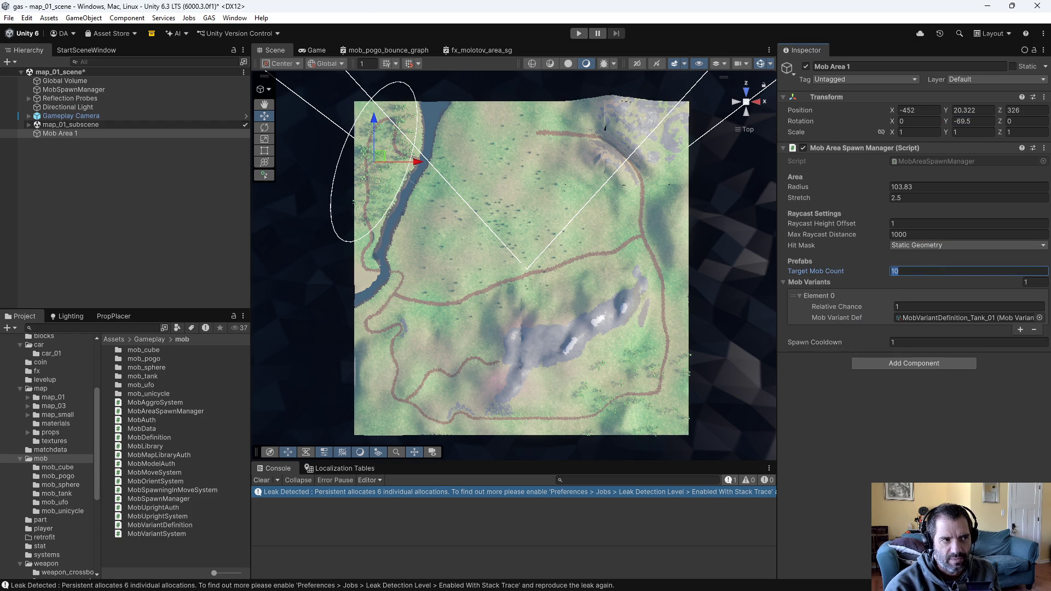
{"action": "type", "text": "50"}
{"action": "key", "text": "Return"}
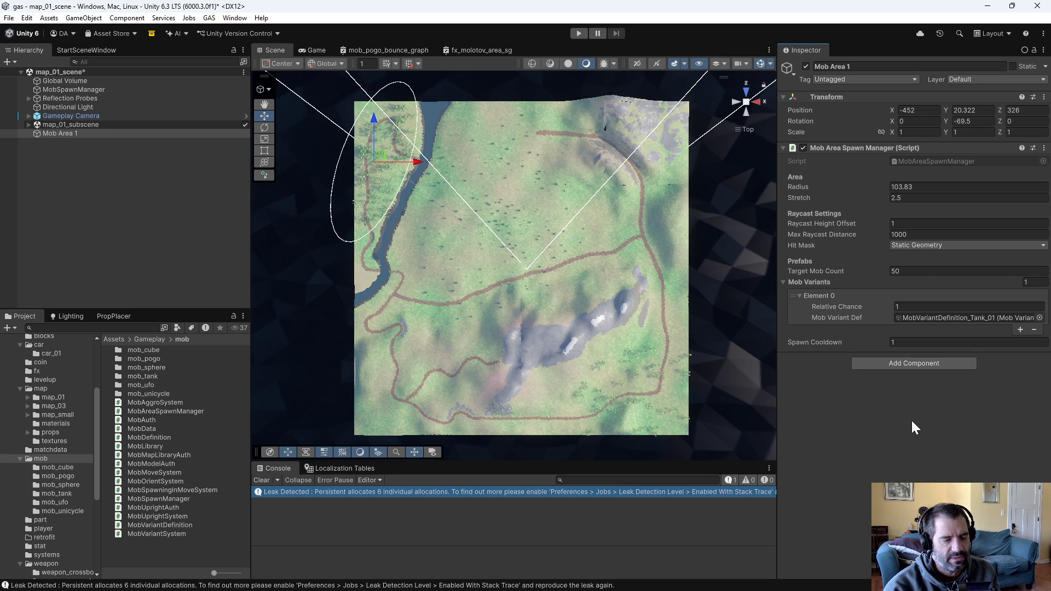
{"action": "key", "text": "ctrl+s"}
Step: Duplicate Mob Area 1 as Mob Area 1_1 near the lower middle, rotation Y -13.4, radius 139.6
{"action": "left_click", "coordinate": [89, 186]}
{"action": "left_click", "coordinate": [61, 133]}
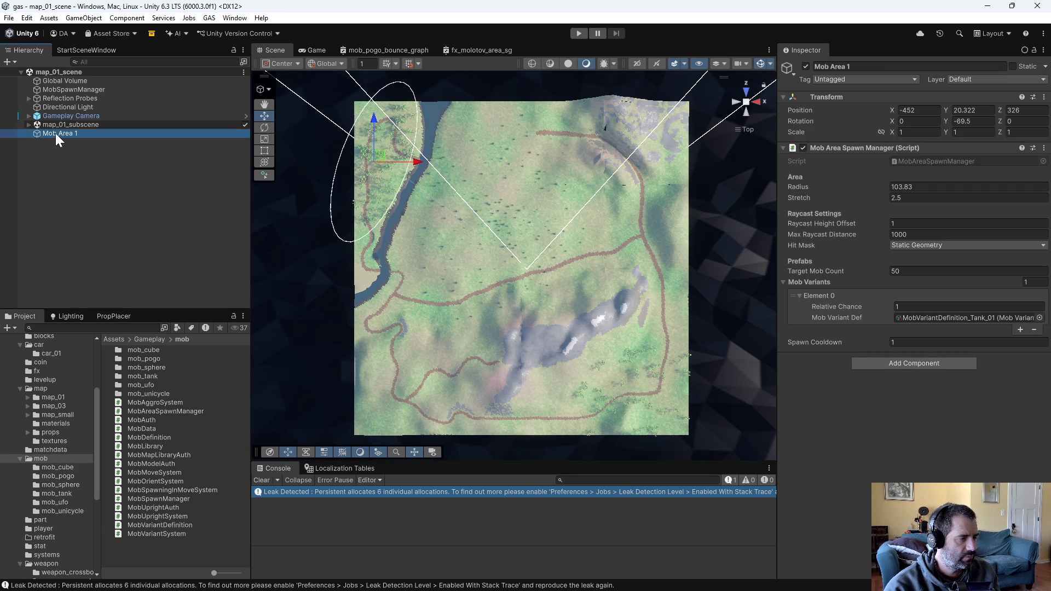
{"action": "key", "text": "ctrl+d"}
{"action": "mouse_move", "coordinate": [377, 154]}
{"action": "left_mouse_down"}
{"action": "mouse_move", "coordinate": [507, 240]}
{"action": "mouse_move", "coordinate": [522, 403]}
{"action": "mouse_move", "coordinate": [417, 349]}
{"action": "mouse_move", "coordinate": [426, 347]}
{"action": "left_mouse_up"}
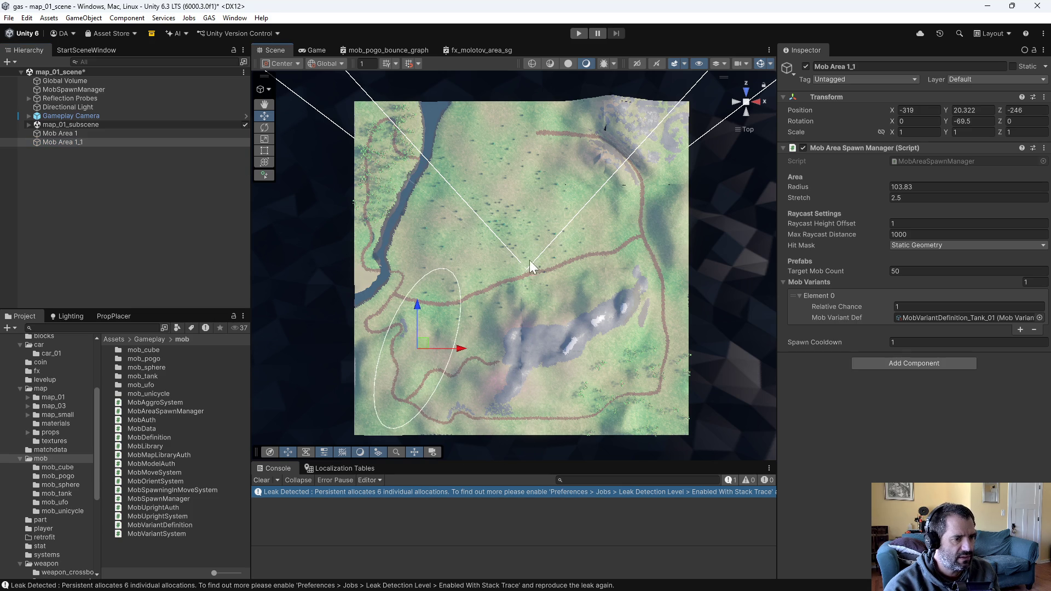
{"action": "left_click", "coordinate": [969, 121]}
{"action": "type", "text": "13.8-13.4"}
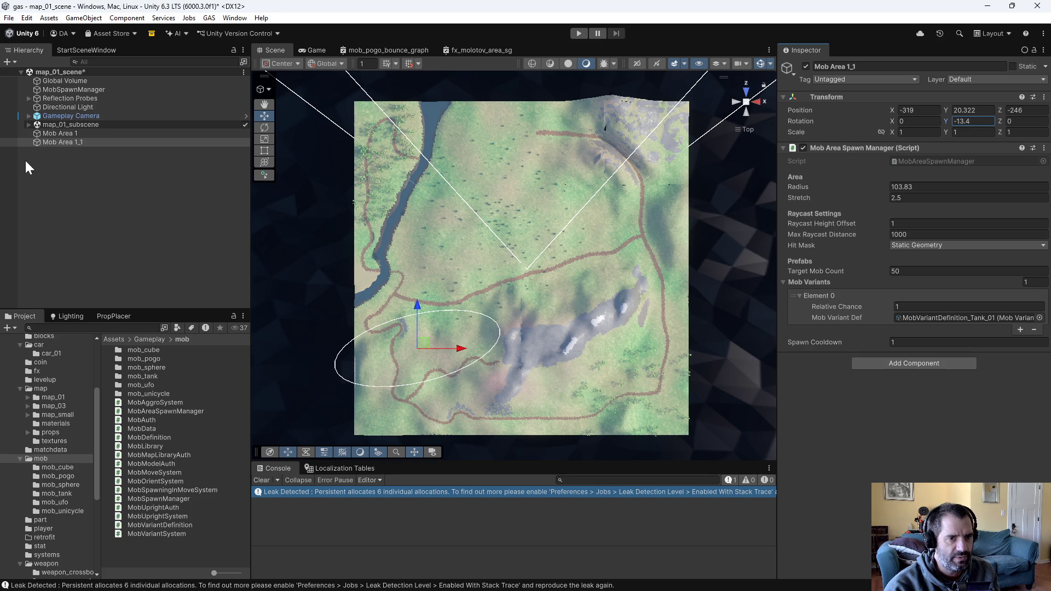
{"action": "mouse_move", "coordinate": [796, 186]}
{"action": "left_mouse_down"}
{"action": "mouse_move", "coordinate": [987, 190]}
{"action": "mouse_move", "coordinate": [887, 200]}
{"action": "left_mouse_up"}
{"action": "left_click_drag", "start_coordinate": [424, 347], "coordinate": [480, 348]}
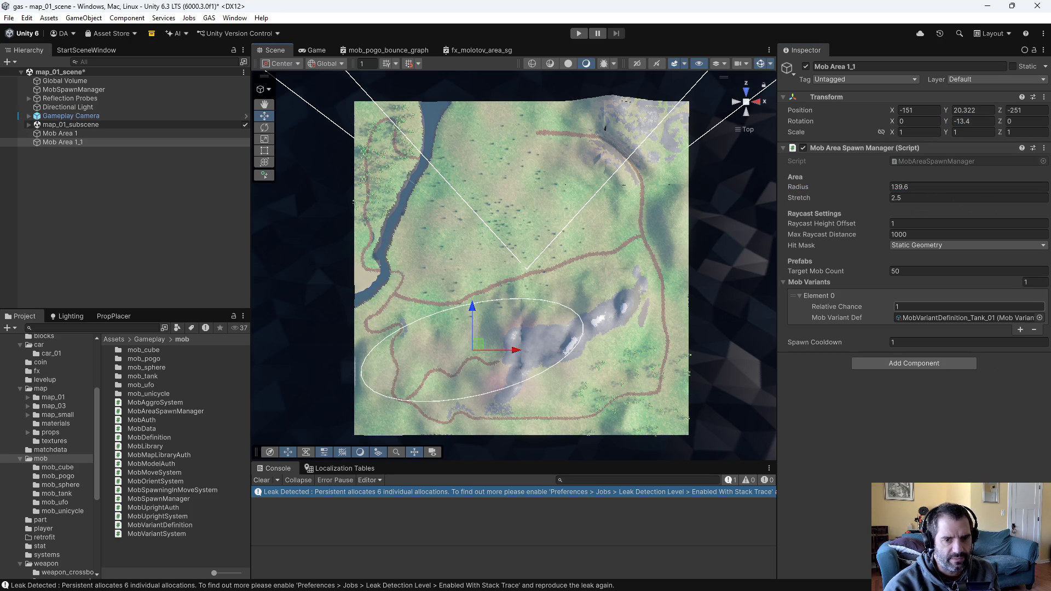
Step: Assign MobVariantDefinition_UFO_01 as Mob Area 1_1's mob variant
{"action": "left_click", "coordinate": [1040, 317]}
{"action": "double_click", "coordinate": [957, 314]}
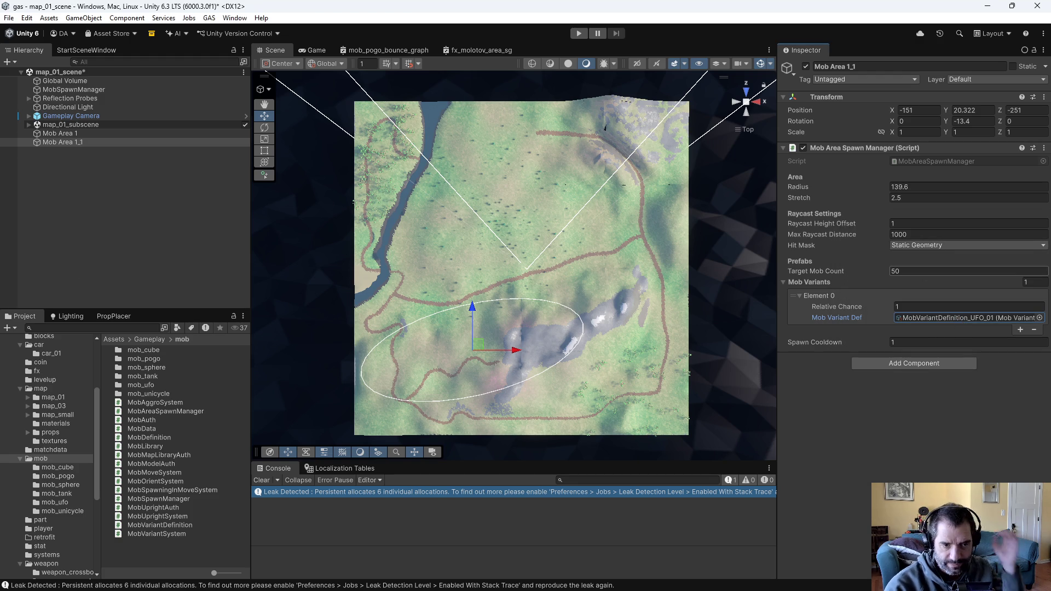
{"action": "left_click", "coordinate": [27, 239]}
{"action": "left_click", "coordinate": [61, 137]}
Step: Duplicate Mob Area 1_1 as Mob Area 1_2 with radius 177.9 at X 327, Z -392
{"action": "left_click", "coordinate": [55, 142]}
{"action": "key", "text": "ctrl+d"}
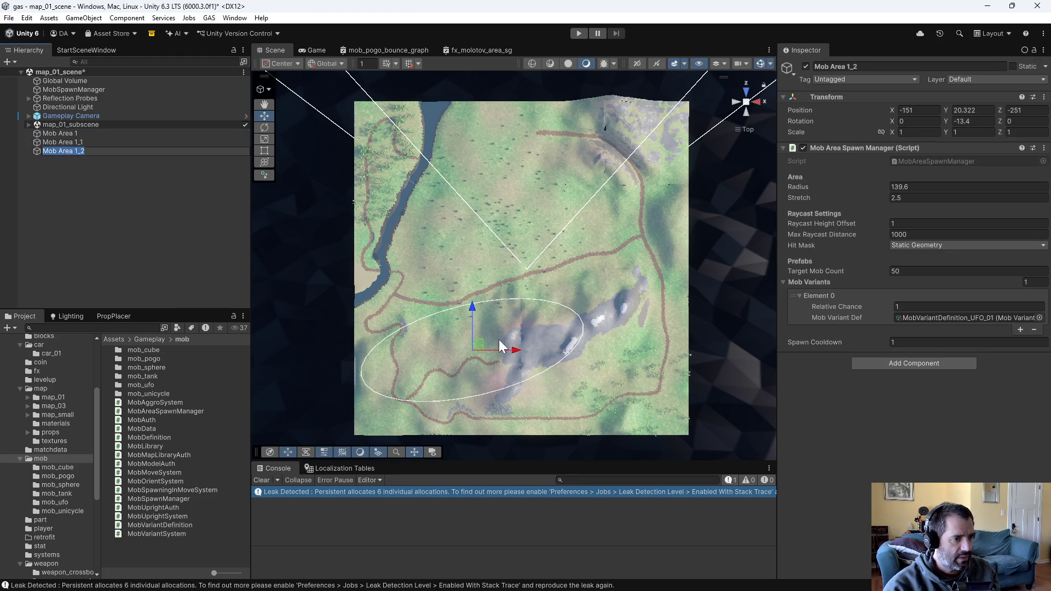
{"action": "mouse_move", "coordinate": [480, 348]}
{"action": "left_mouse_down"}
{"action": "mouse_move", "coordinate": [706, 361]}
{"action": "mouse_move", "coordinate": [640, 382]}
{"action": "mouse_move", "coordinate": [650, 385]}
{"action": "left_mouse_up"}
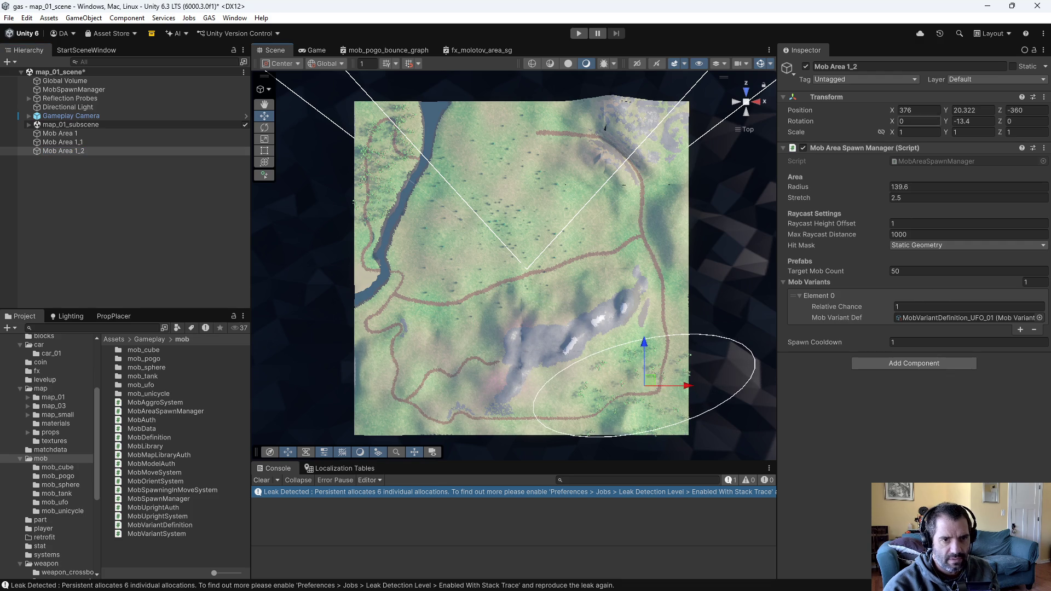
{"action": "mouse_move", "coordinate": [796, 187]}
{"action": "left_mouse_down"}
{"action": "mouse_move", "coordinate": [761, 188]}
{"action": "mouse_move", "coordinate": [795, 185]}
{"action": "mouse_move", "coordinate": [785, 198]}
{"action": "mouse_move", "coordinate": [798, 196]}
{"action": "left_mouse_up"}
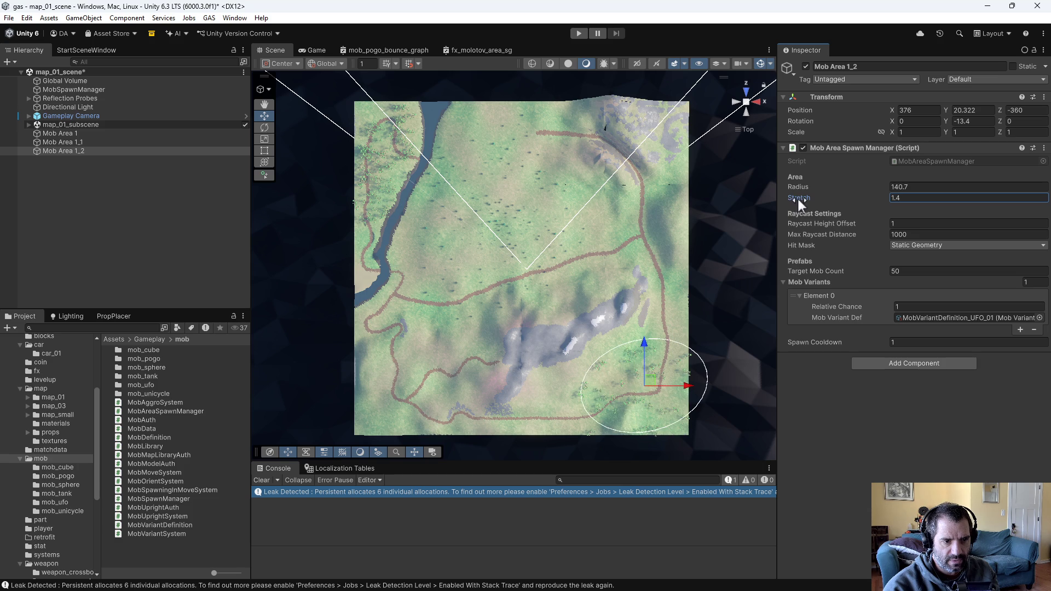
{"action": "left_click_drag", "start_coordinate": [652, 384], "coordinate": [632, 381]}
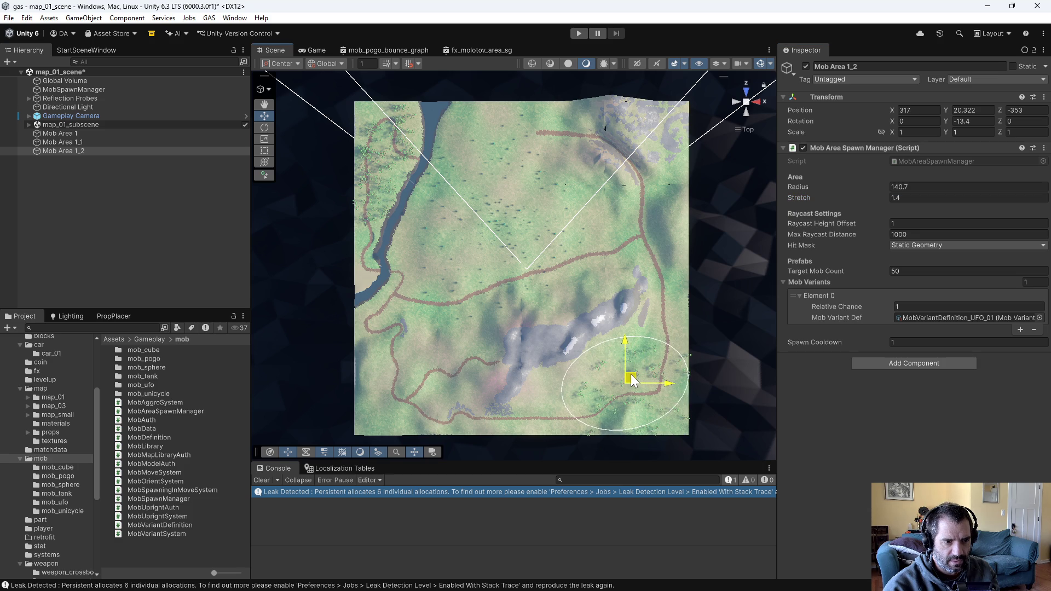
{"action": "mouse_move", "coordinate": [798, 187]}
{"action": "left_mouse_down"}
{"action": "mouse_move", "coordinate": [820, 181]}
{"action": "mouse_move", "coordinate": [780, 185]}
{"action": "mouse_move", "coordinate": [917, 188]}
{"action": "mouse_move", "coordinate": [747, 270]}
{"action": "left_mouse_up"}
{"action": "left_click_drag", "start_coordinate": [629, 379], "coordinate": [633, 392]}
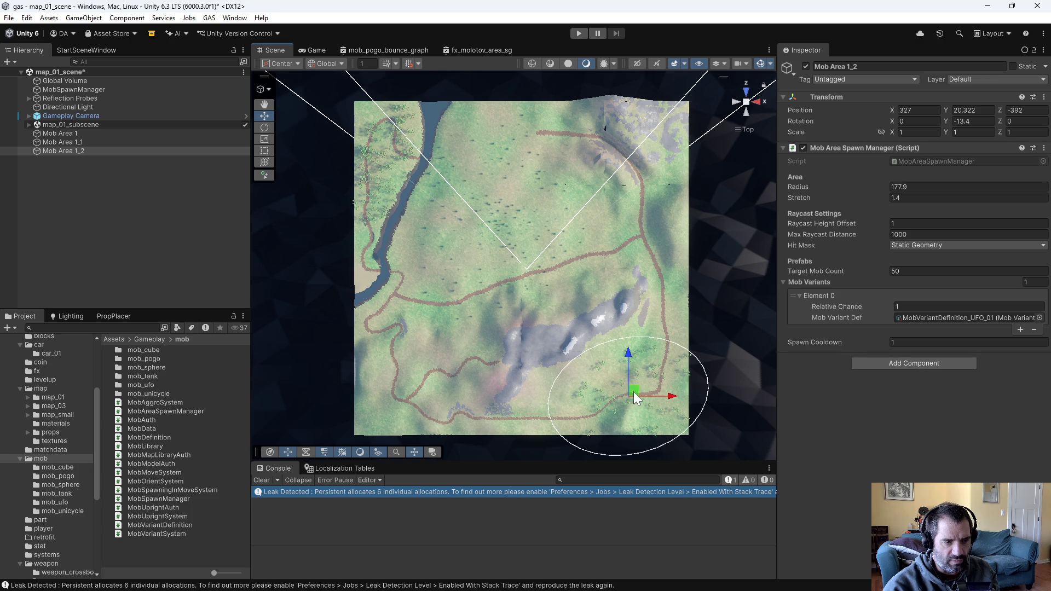
Step: Search 'p' in the picker and assign MobVariantDefinition_Pogo_01 to Mob Area 1_2
{"action": "left_click", "coordinate": [1040, 318]}
{"action": "type", "text": "pogo"}
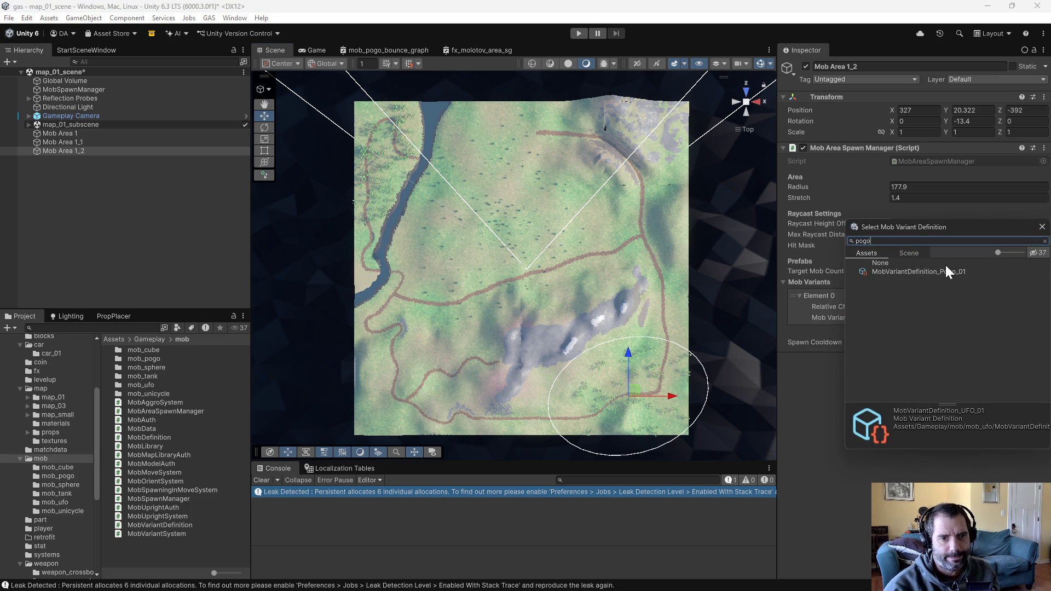
{"action": "double_click", "coordinate": [945, 271]}
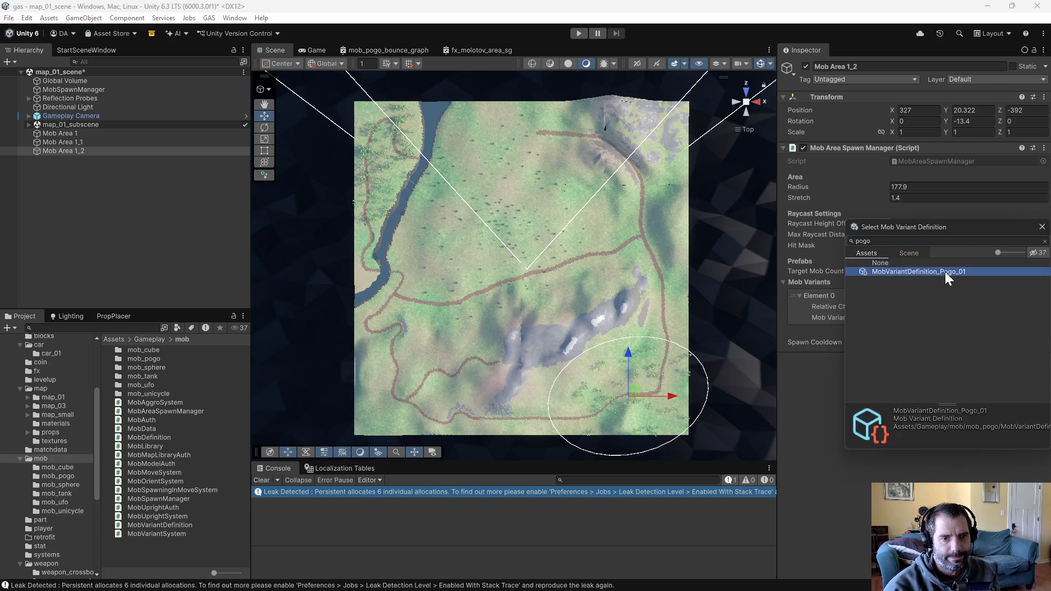
{"action": "left_click", "coordinate": [58, 137]}
{"action": "left_click", "coordinate": [58, 149]}
Step: Duplicate Mob Area 1_2 as Mob Area 1_3, rotated to -61.3, at X 289, Z 265
{"action": "left_click", "coordinate": [55, 133]}
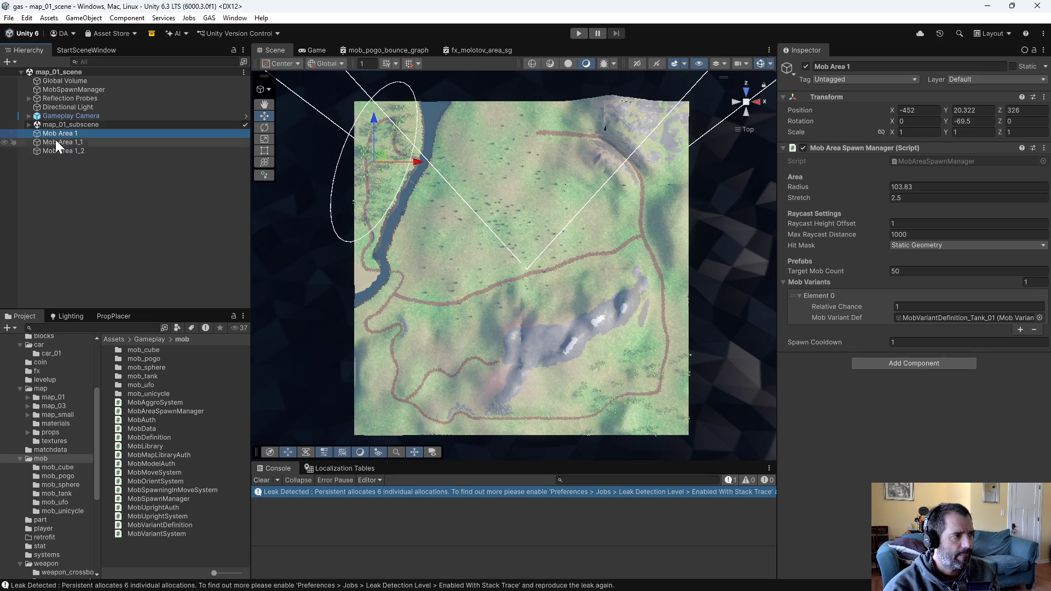
{"action": "left_click", "coordinate": [57, 147], "text": "shift"}
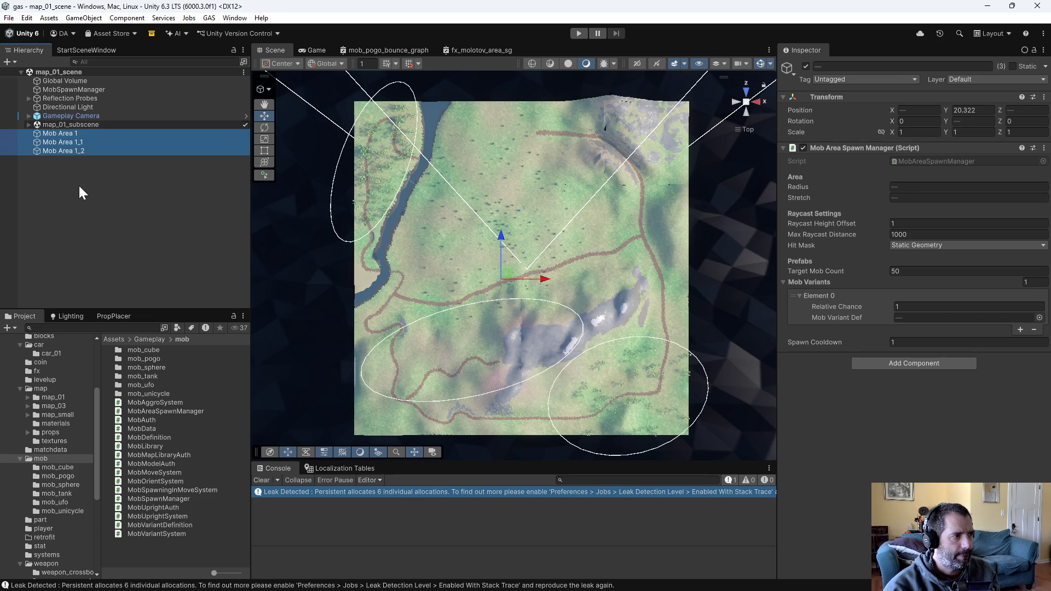
{"action": "left_click", "coordinate": [62, 151]}
{"action": "key", "text": "ctrl+d"}
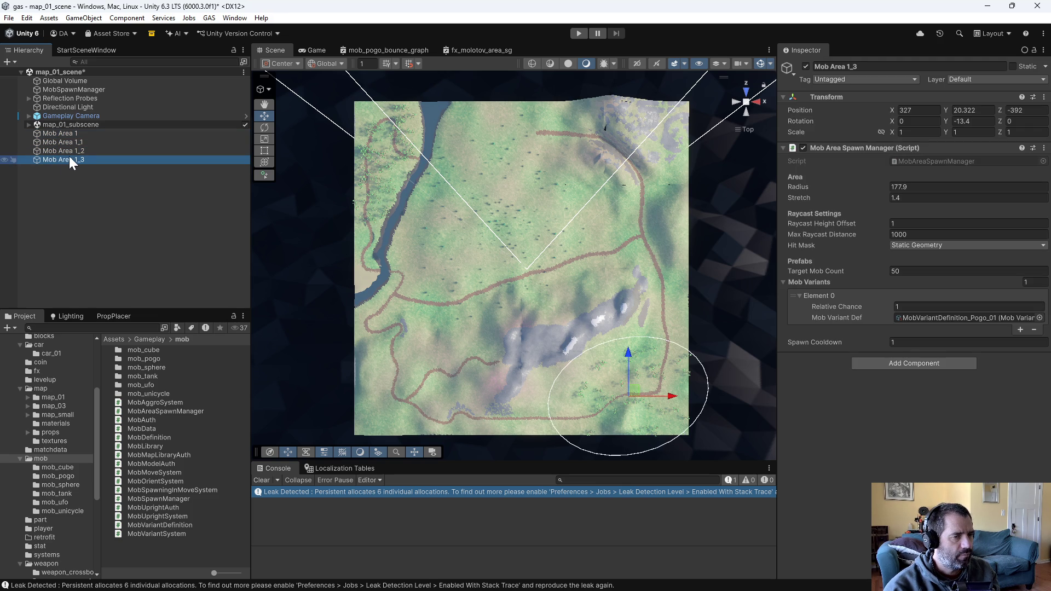
{"action": "mouse_move", "coordinate": [639, 393]}
{"action": "left_mouse_down"}
{"action": "mouse_move", "coordinate": [642, 305]}
{"action": "mouse_move", "coordinate": [627, 222]}
{"action": "left_mouse_up"}
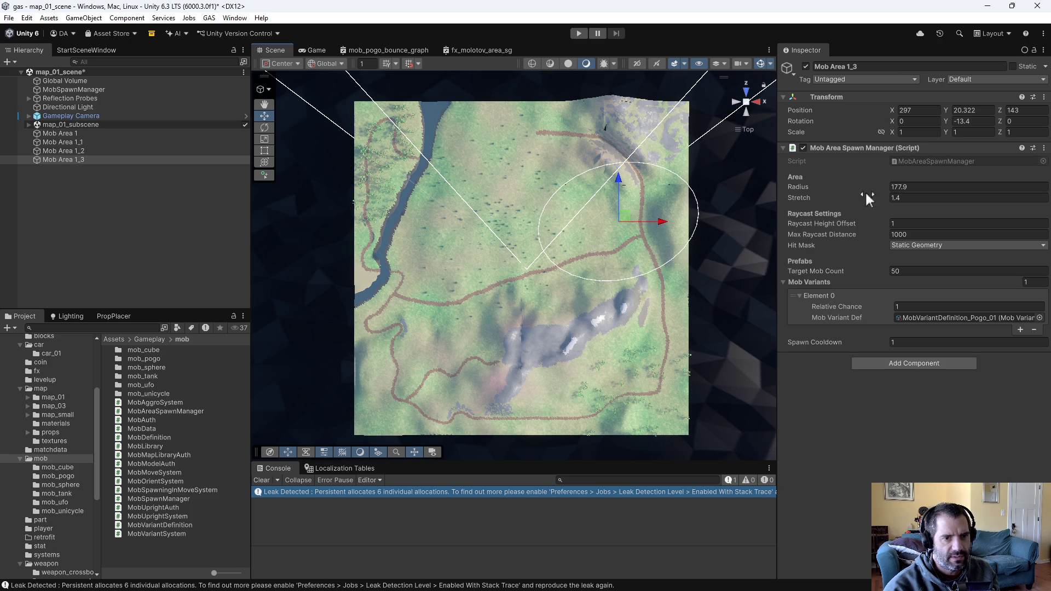
{"action": "left_click_drag", "start_coordinate": [941, 118], "coordinate": [872, 124]}
{"action": "mouse_move", "coordinate": [626, 213]}
{"action": "left_mouse_down"}
{"action": "mouse_move", "coordinate": [625, 165]}
{"action": "mouse_move", "coordinate": [624, 173]}
{"action": "left_mouse_up"}
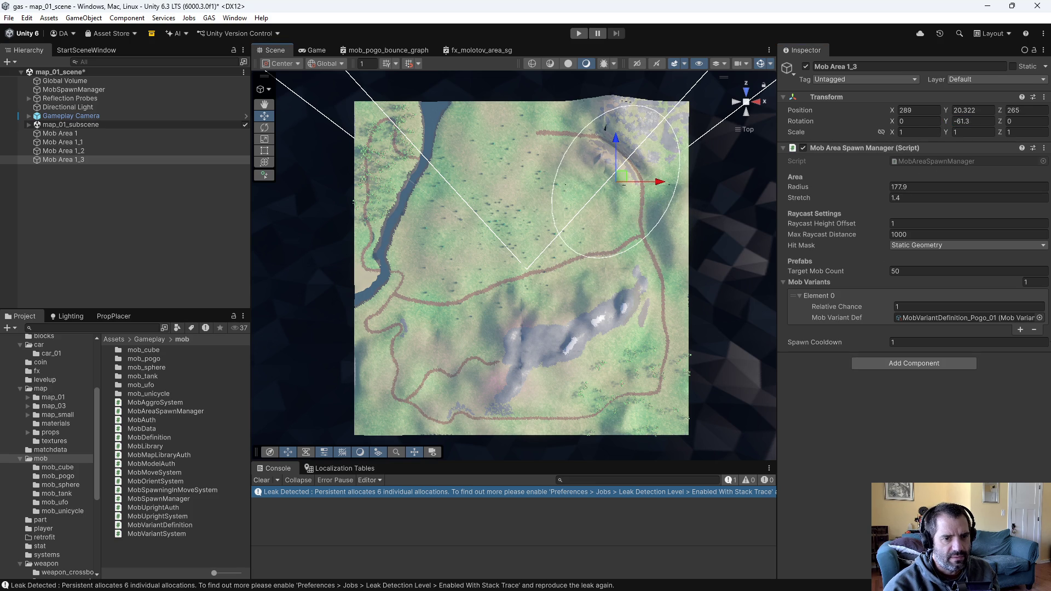
Step: Give Mob Area 1_3 MobVariantDefinition_Cube_01 with Target Mob Count 60, then duplicate it as Mob Area 1_4
{"action": "left_click", "coordinate": [1039, 318]}
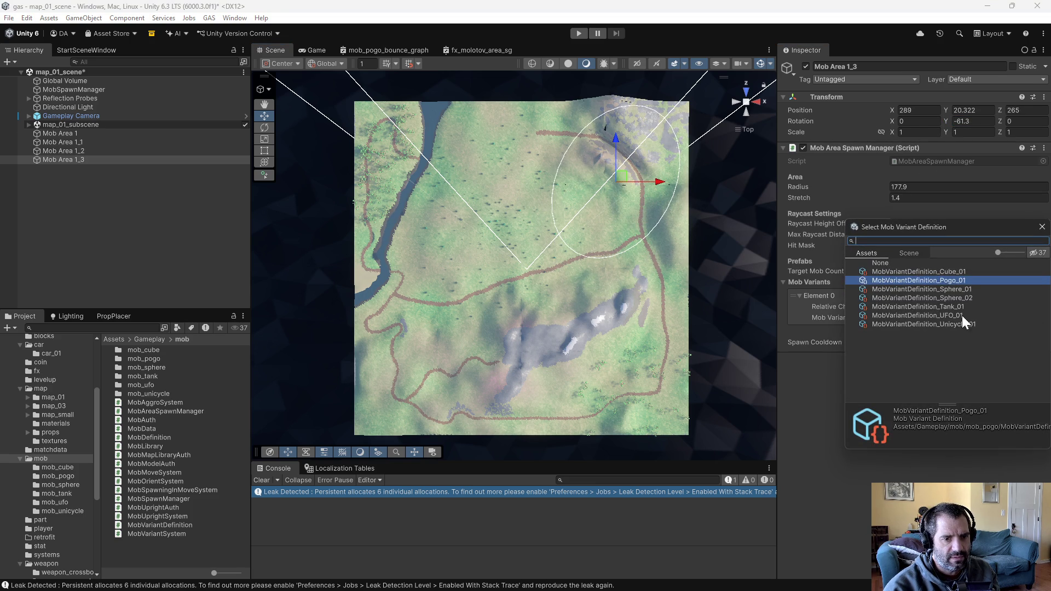
{"action": "double_click", "coordinate": [938, 271]}
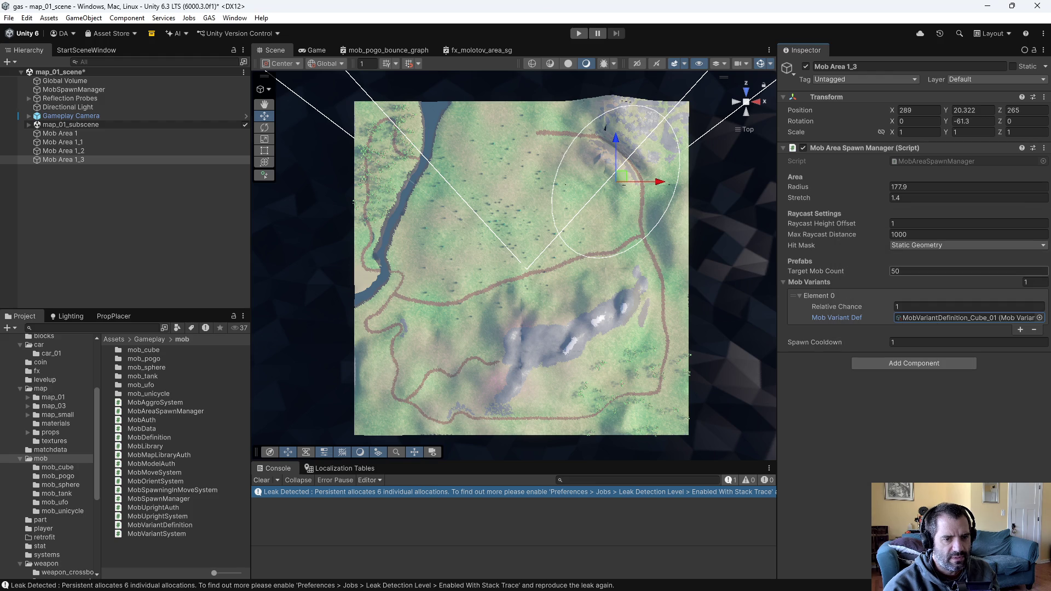
{"action": "left_click", "coordinate": [903, 271]}
{"action": "type", "text": "60"}
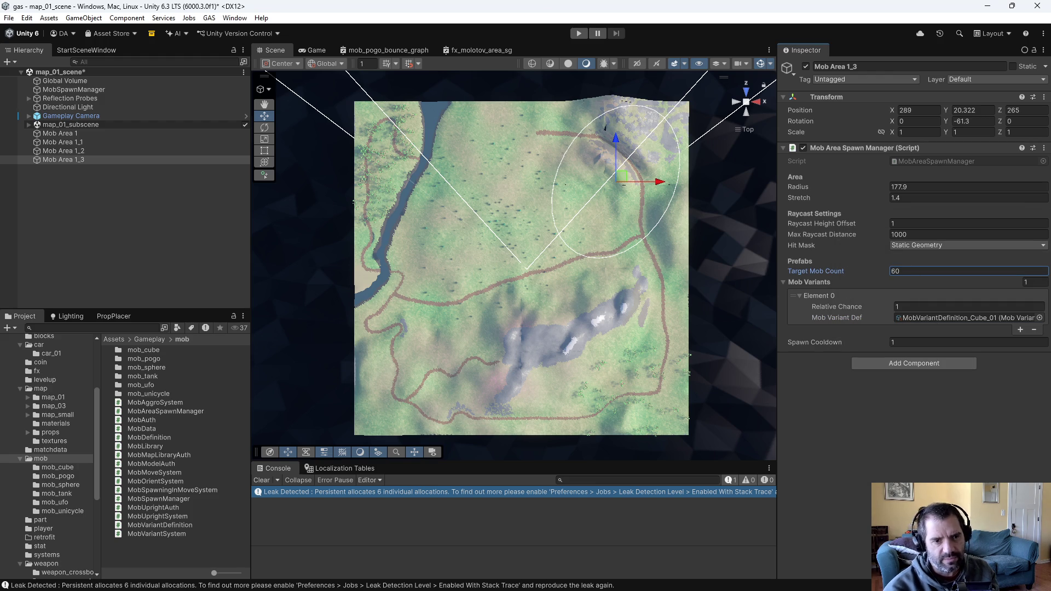
{"action": "left_click", "coordinate": [34, 245]}
{"action": "left_click", "coordinate": [65, 160]}
{"action": "key", "text": "ctrl+d"}
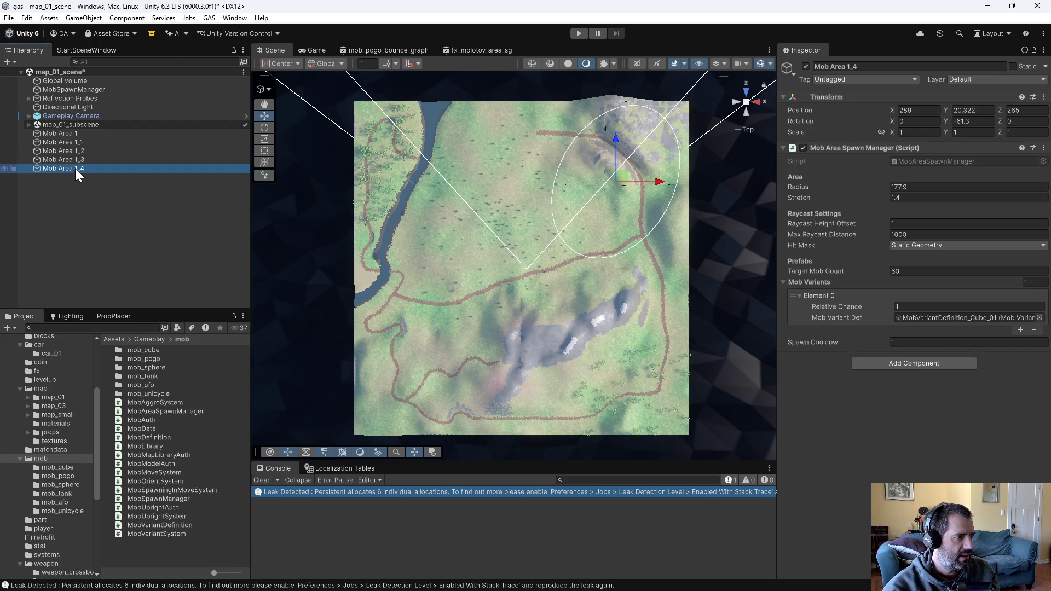
Step: Move Mob Area 1_4 over the map centre with radius 274.5 and assign Sphere_01
{"action": "left_click_drag", "start_coordinate": [620, 179], "coordinate": [497, 198]}
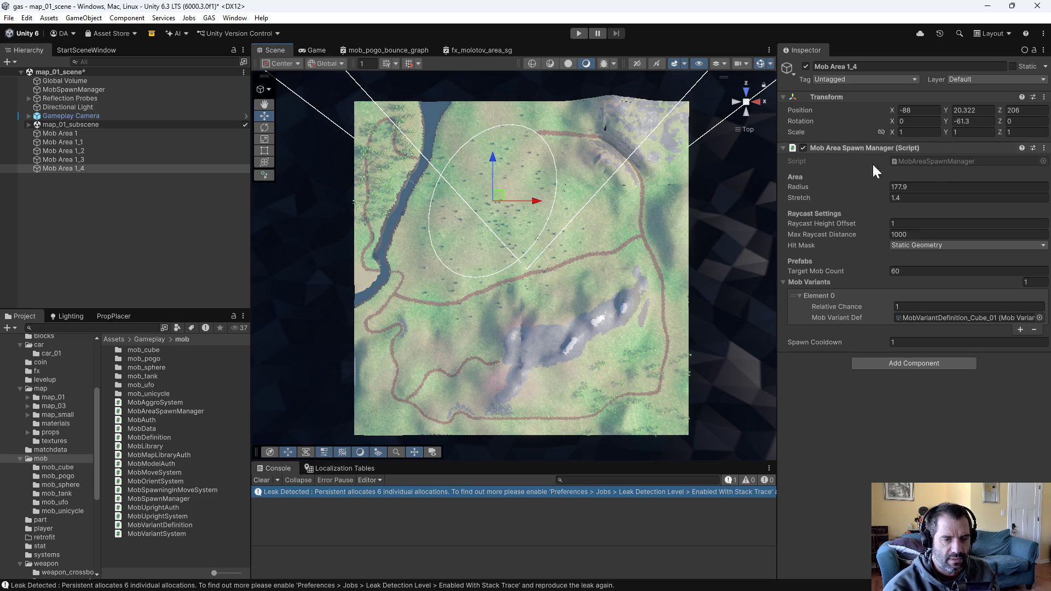
{"action": "mouse_move", "coordinate": [793, 188]}
{"action": "left_mouse_down"}
{"action": "mouse_move", "coordinate": [846, 179]}
{"action": "mouse_move", "coordinate": [152, 224]}
{"action": "mouse_move", "coordinate": [172, 218]}
{"action": "left_mouse_up"}
{"action": "left_click_drag", "start_coordinate": [498, 194], "coordinate": [509, 213]}
{"action": "left_click", "coordinate": [1040, 317]}
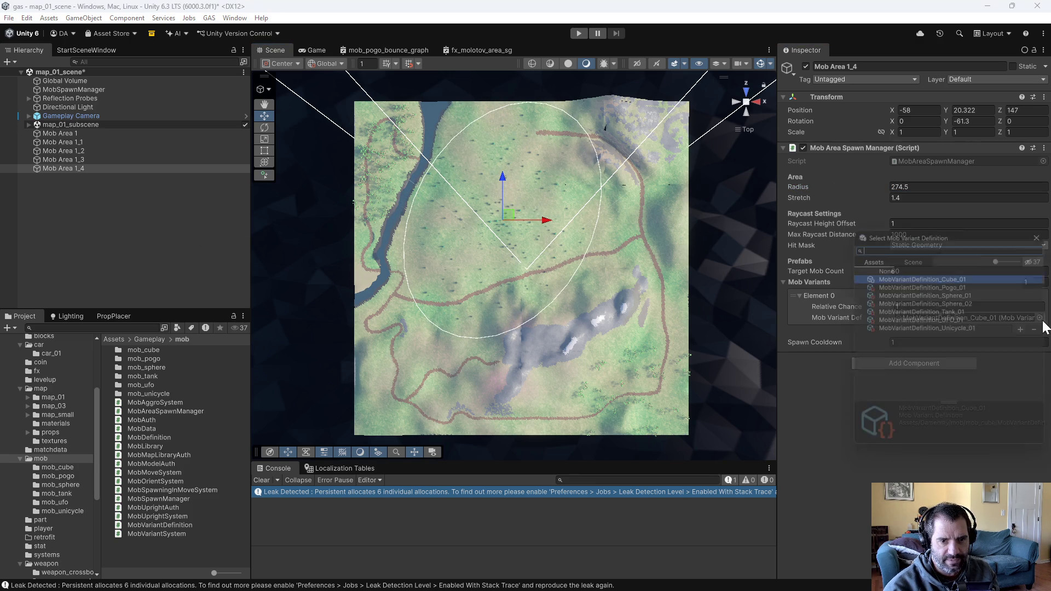
{"action": "double_click", "coordinate": [949, 290]}
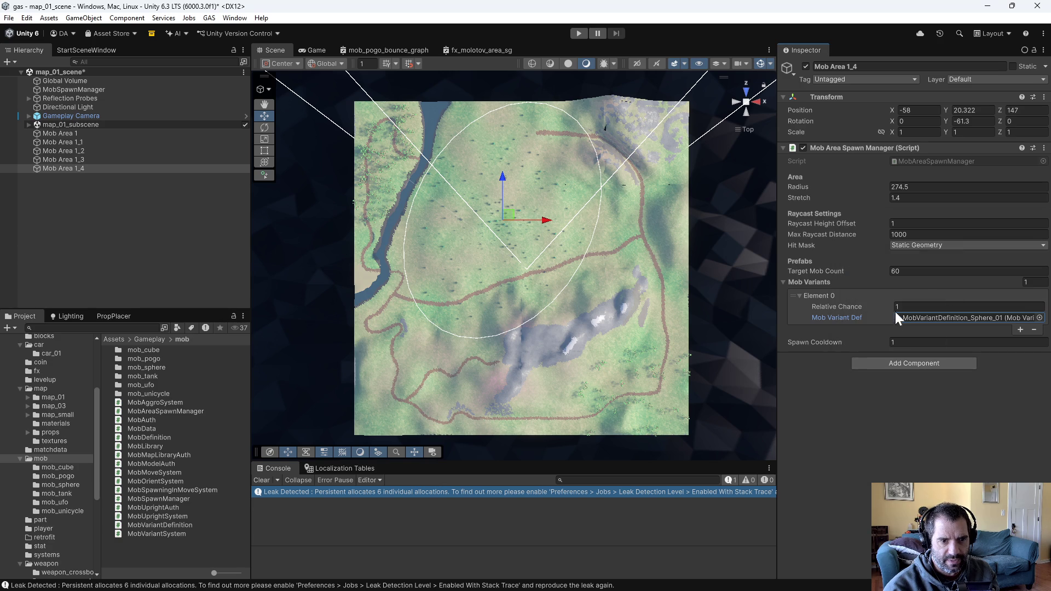
Step: Set Mob Area 1_4's Target Mob Count to 100 and save the scene
{"action": "left_click", "coordinate": [903, 271]}
{"action": "key", "text": "BackSpace"}
{"action": "type", "text": "100"}
{"action": "key", "text": "Return"}
{"action": "key", "text": "ctrl+s"}
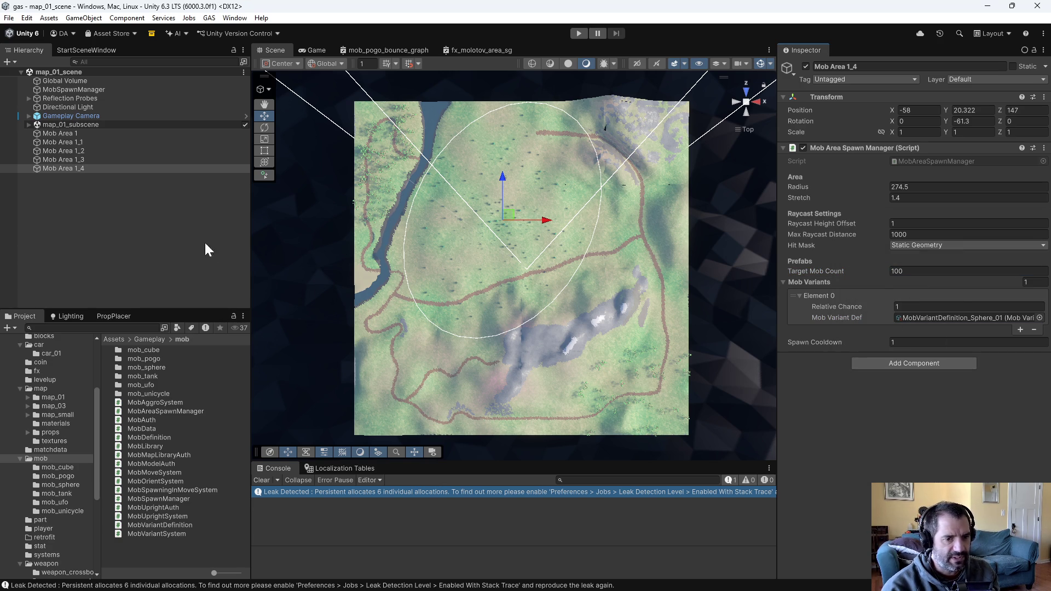
Step: Select all five mob areas in the Hierarchy
{"action": "left_click", "coordinate": [74, 125]}
{"action": "left_click", "coordinate": [74, 133]}
{"action": "left_click", "coordinate": [78, 142]}
{"action": "left_click", "coordinate": [79, 134]}
{"action": "left_click", "coordinate": [84, 168], "text": "shift"}
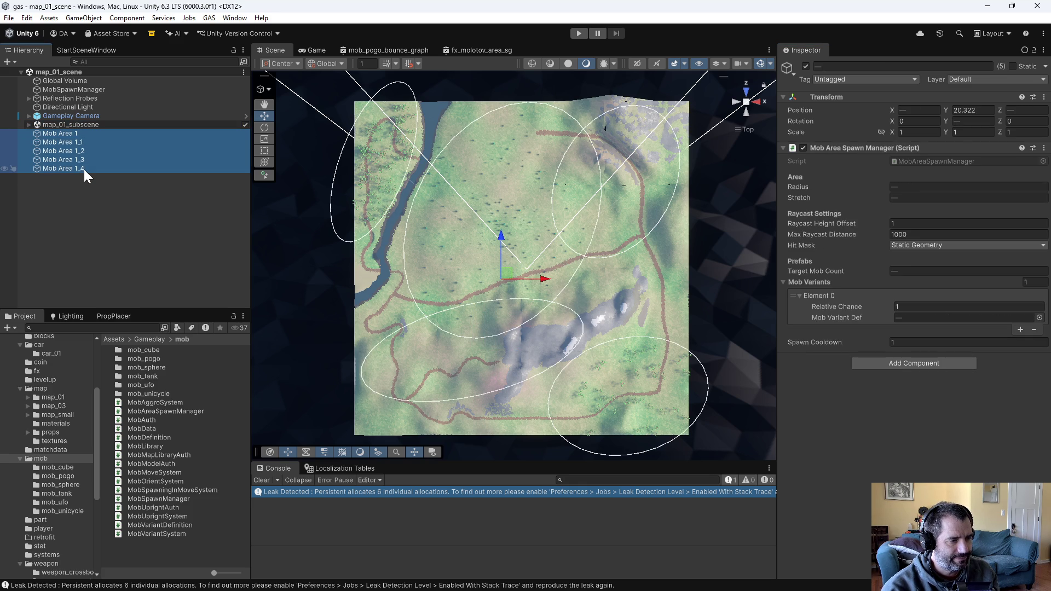
Step: Play-test the level with the new mob areas by driving the car forward, then stop play mode
{"action": "left_click", "coordinate": [84, 174]}
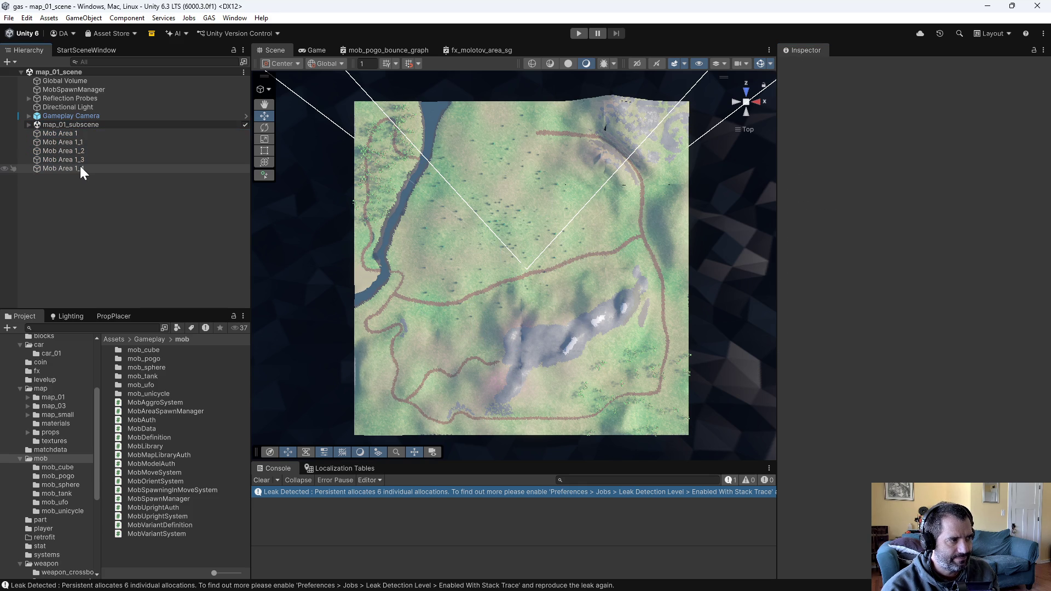
{"action": "left_click", "coordinate": [80, 168]}
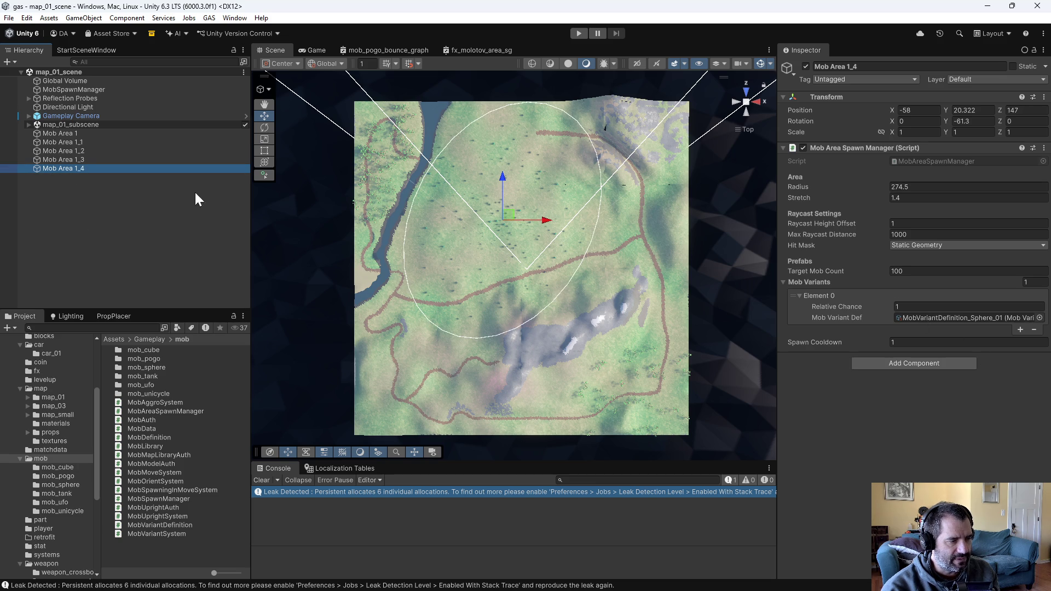
{"action": "left_click", "coordinate": [156, 214]}
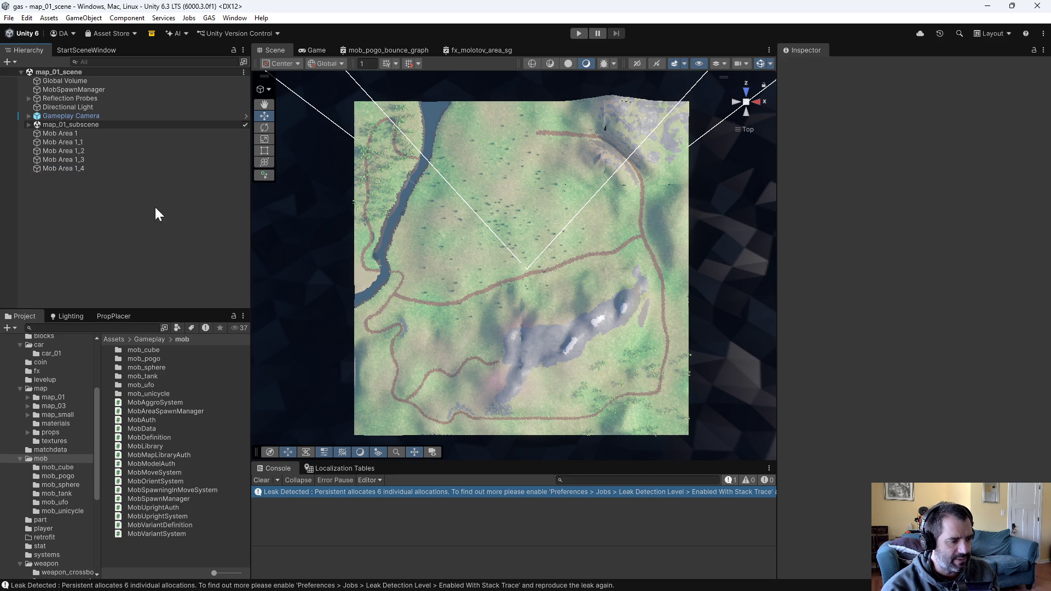
{"action": "left_click", "coordinate": [579, 34]}
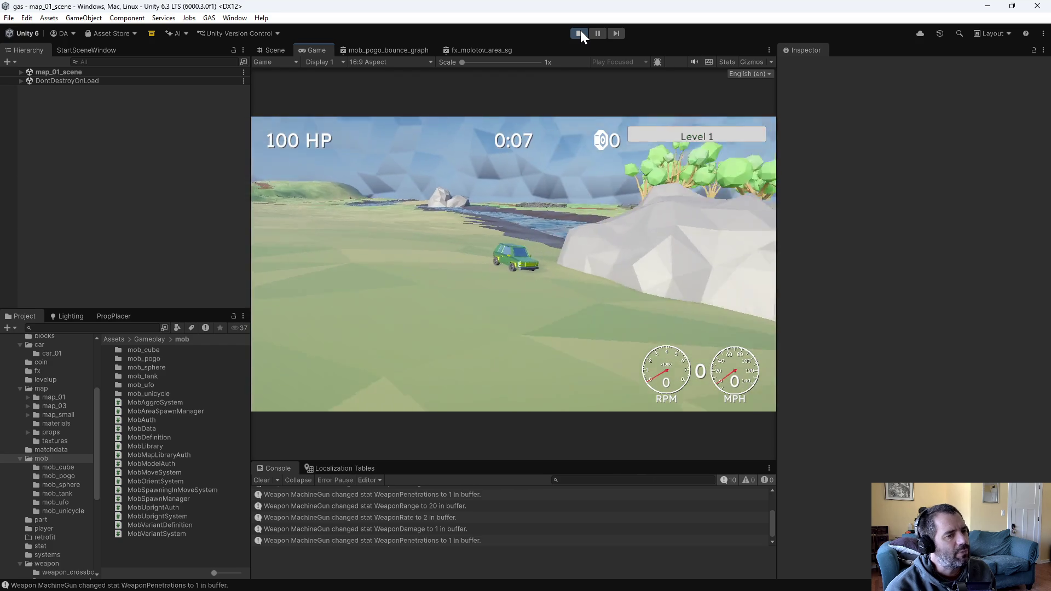
{"action": "key", "text": "w"}
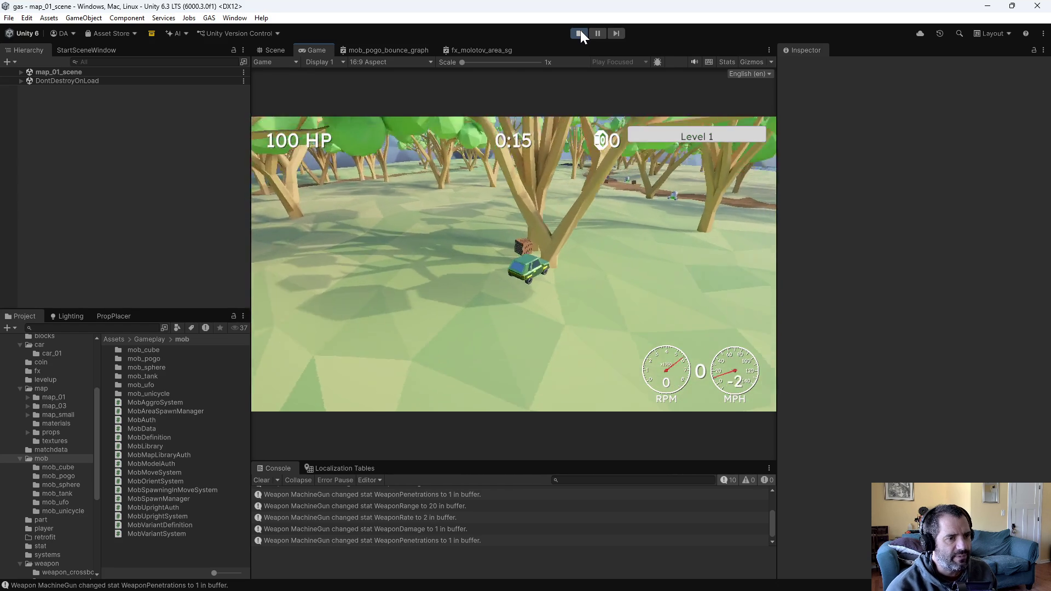
{"action": "left_click", "coordinate": [579, 34]}
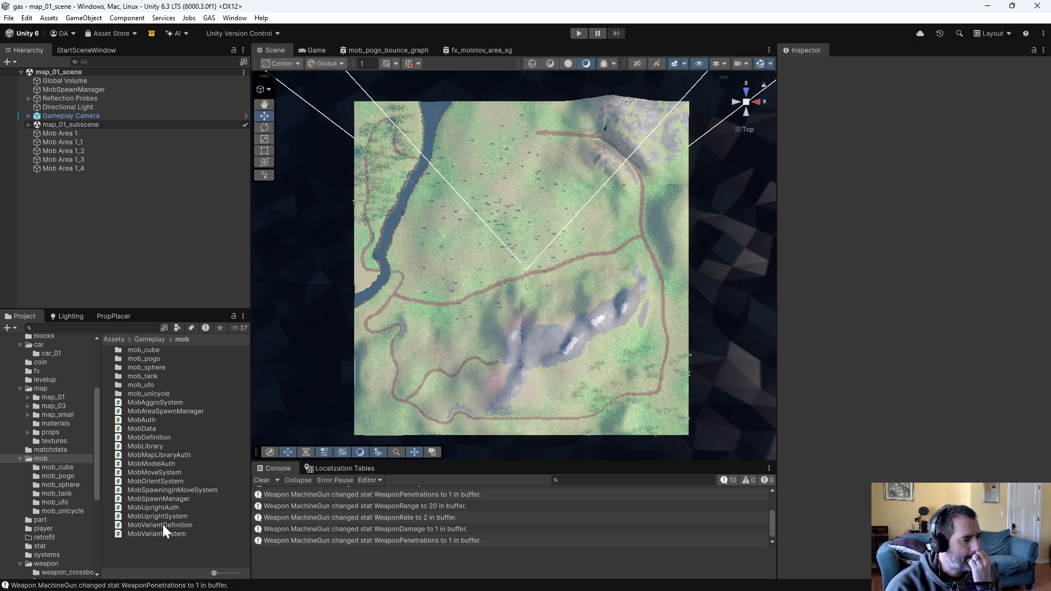
Step: In Emacs, switch the right window from MobAggroSystem.cs to MobAreaSpawnManager.cs
{"action": "key", "text": "alt+Tab"}
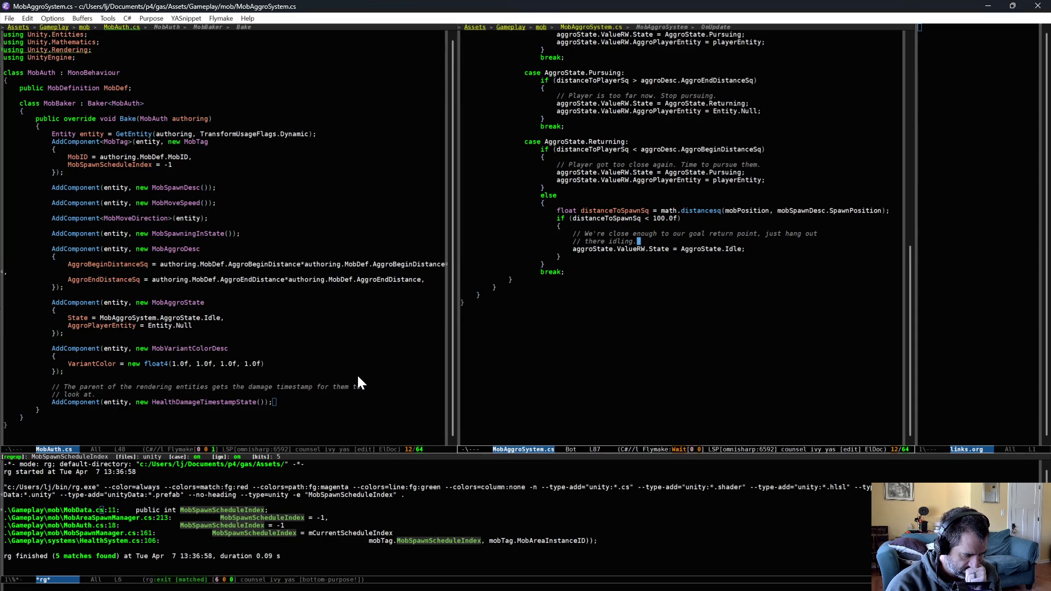
{"action": "scroll", "coordinate": [611, 377], "scroll_direction": "up", "scroll_amount": 5}
{"action": "left_click", "coordinate": [614, 377]}
{"action": "key", "text": "ctrl+x"}
{"action": "key", "text": "ctrl+f"}
{"action": "type", "text": "area"}
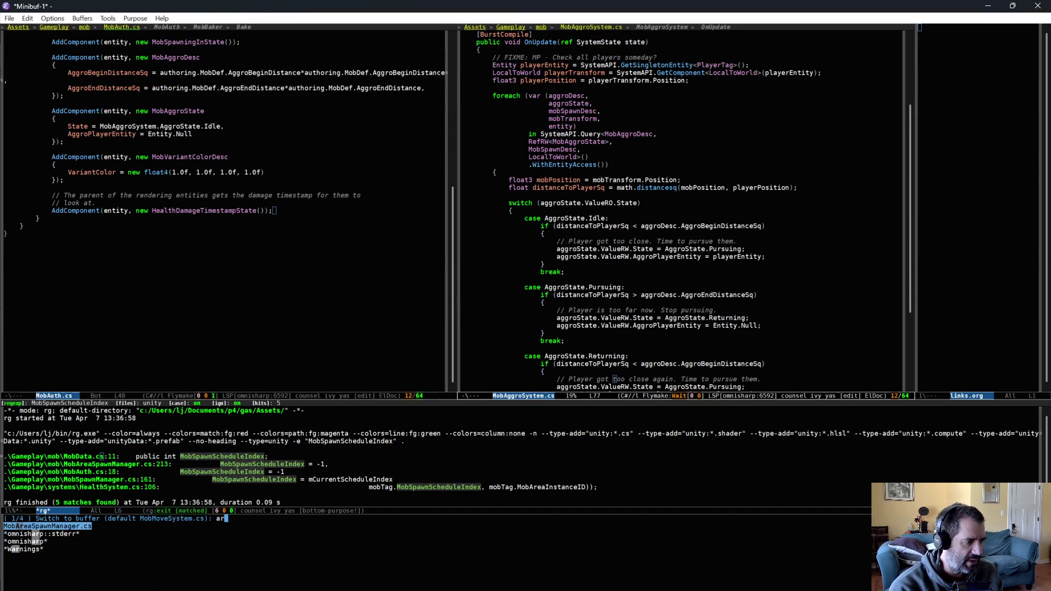
{"action": "key", "text": "Return"}
Step: Search the project for on_loading_finished (4 matches) and open the GameManager.cs call
{"action": "scroll", "coordinate": [609, 377], "scroll_direction": "down", "scroll_amount": 6}
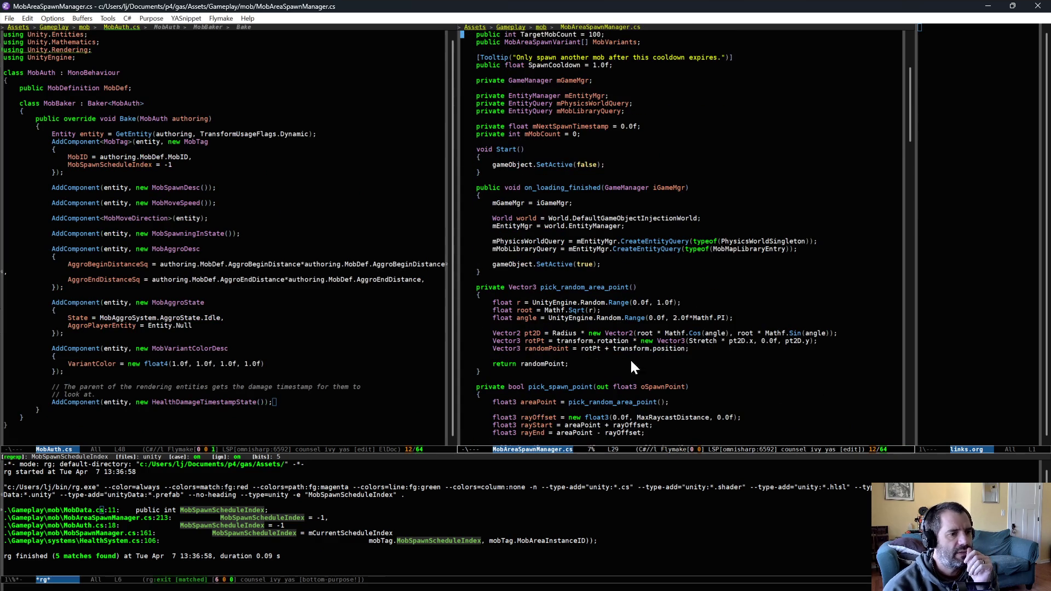
{"action": "left_click", "coordinate": [627, 248]}
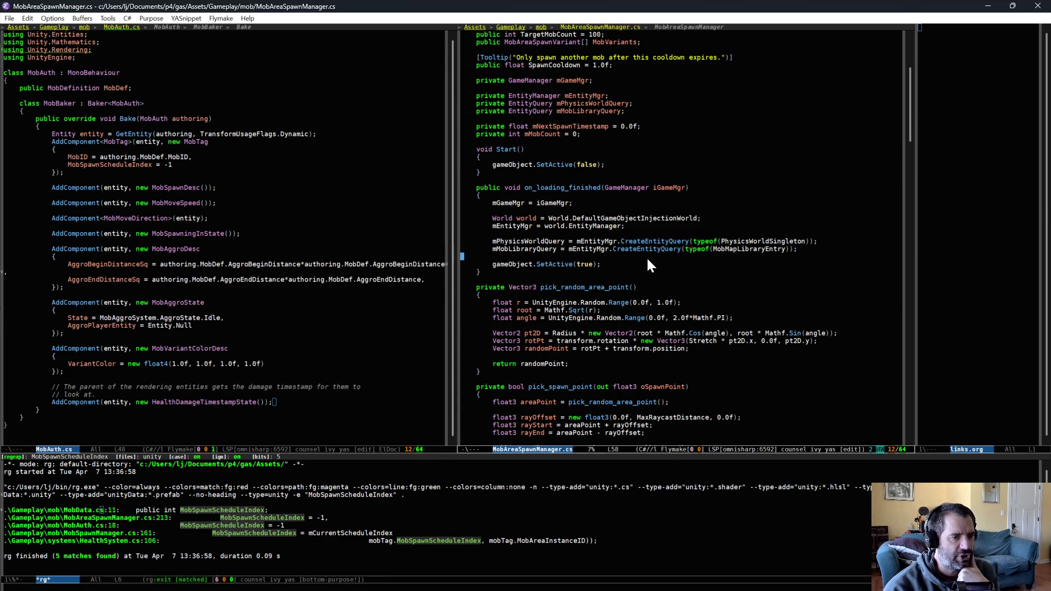
{"action": "left_click", "coordinate": [651, 263]}
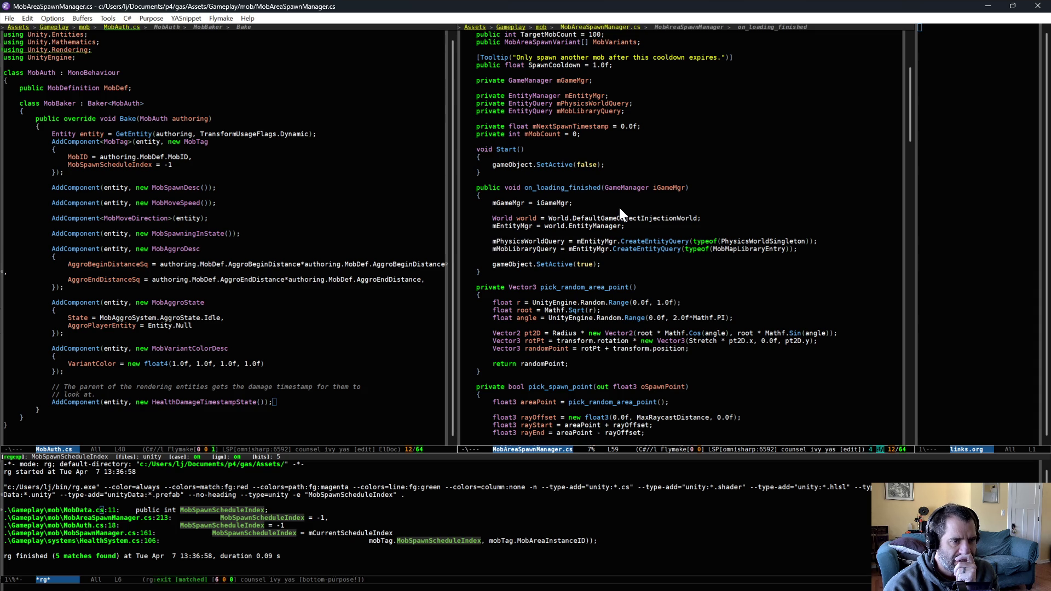
{"action": "left_click", "coordinate": [570, 187]}
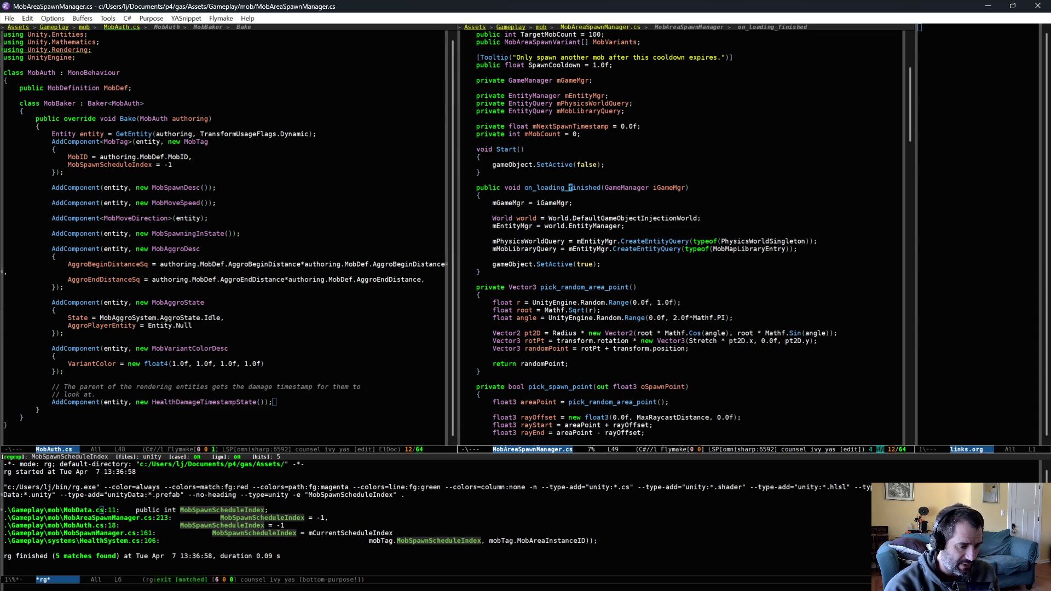
{"action": "key", "text": "ctrl+c"}
{"action": "key", "text": "s"}
{"action": "key", "text": "d"}
{"action": "left_click", "coordinate": [71, 512]}
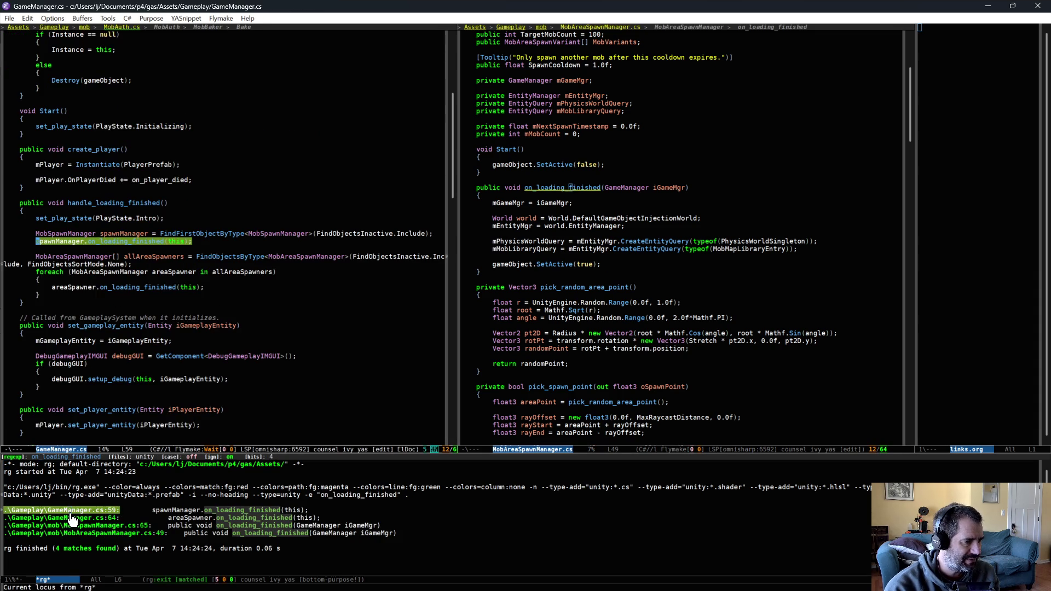
Step: Search the project for handle_loading_finished (2 matches) and open its call in Loader.cs
{"action": "left_click", "coordinate": [122, 202]}
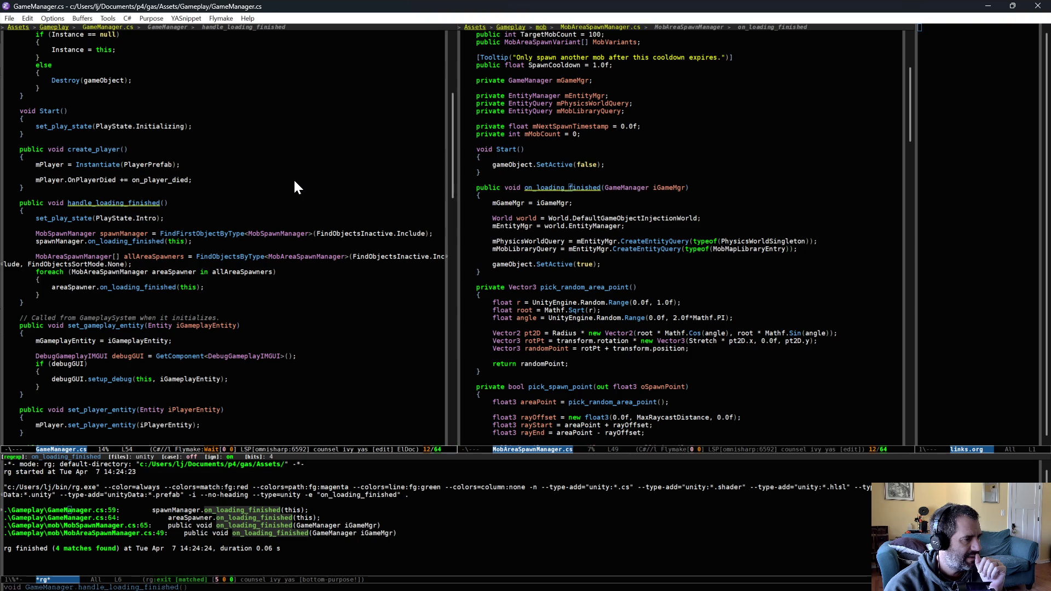
{"action": "key", "text": "alt+s"}
{"action": "key", "text": "o"}
{"action": "key", "text": "ctrl+x"}
{"action": "key", "text": "o"}
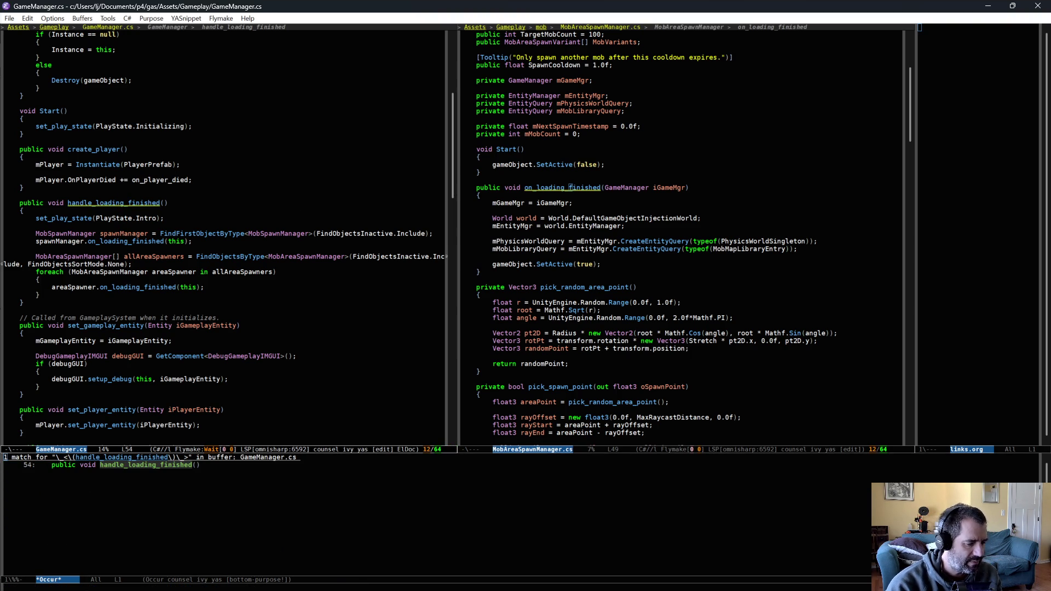
{"action": "key", "text": "ctrl+c"}
{"action": "key", "text": "s"}
{"action": "key", "text": "d"}
{"action": "left_click", "coordinate": [102, 511]}
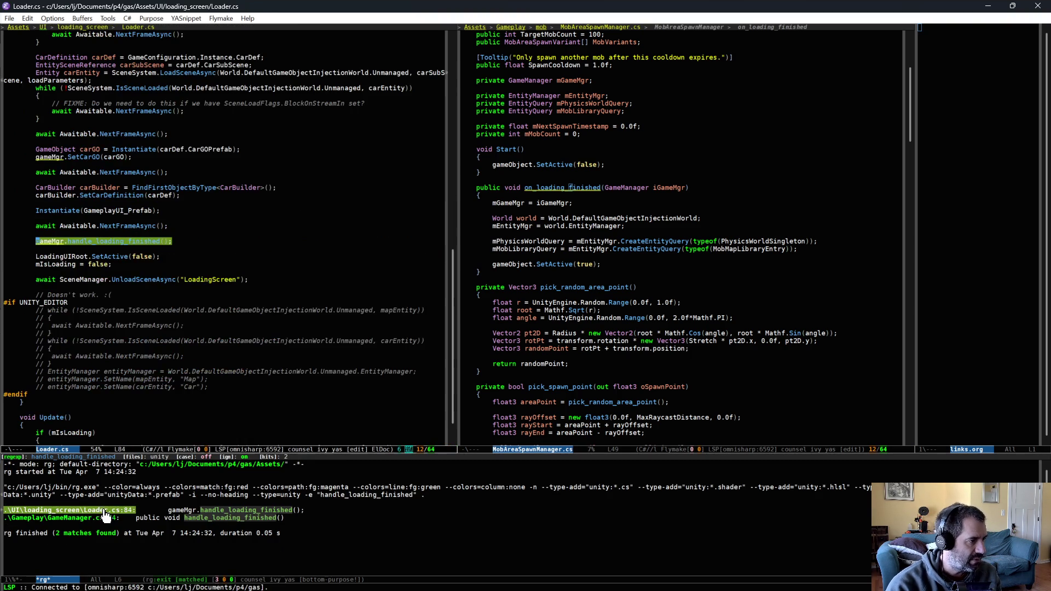
Step: Jump from the Loader.cs call to the GameManager.cs definition, then place the caret after SetActive(true)
{"action": "left_click", "coordinate": [187, 248]}
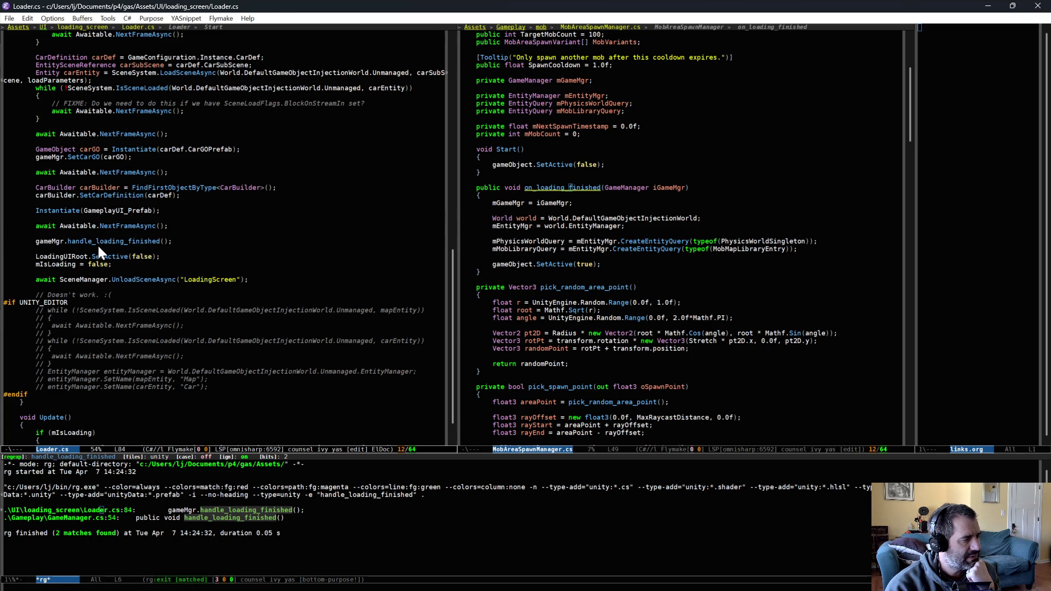
{"action": "key", "text": "ctrl+a"}
{"action": "key", "text": "ctrl+space"}
{"action": "key", "text": "ctrl+n"}
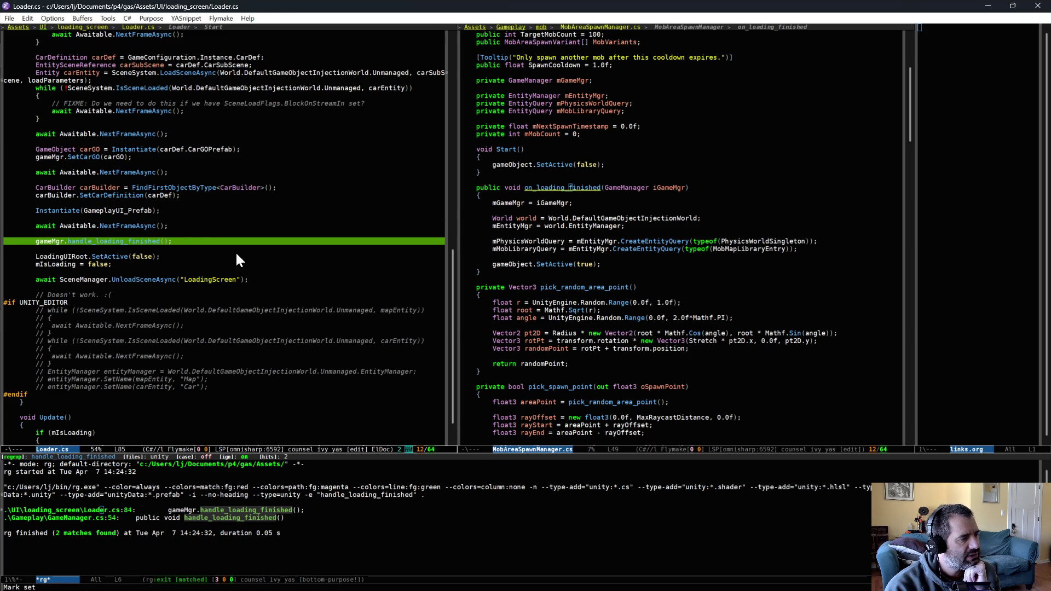
{"action": "left_click", "coordinate": [184, 234]}
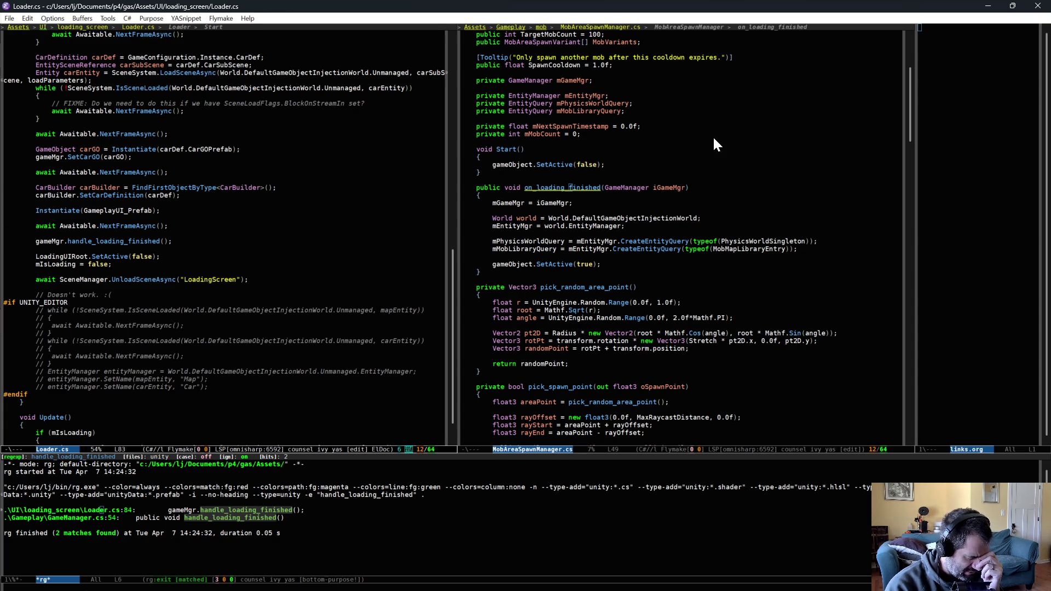
{"action": "left_click", "coordinate": [141, 241]}
{"action": "key", "text": "alt+period"}
{"action": "left_click", "coordinate": [652, 261]}
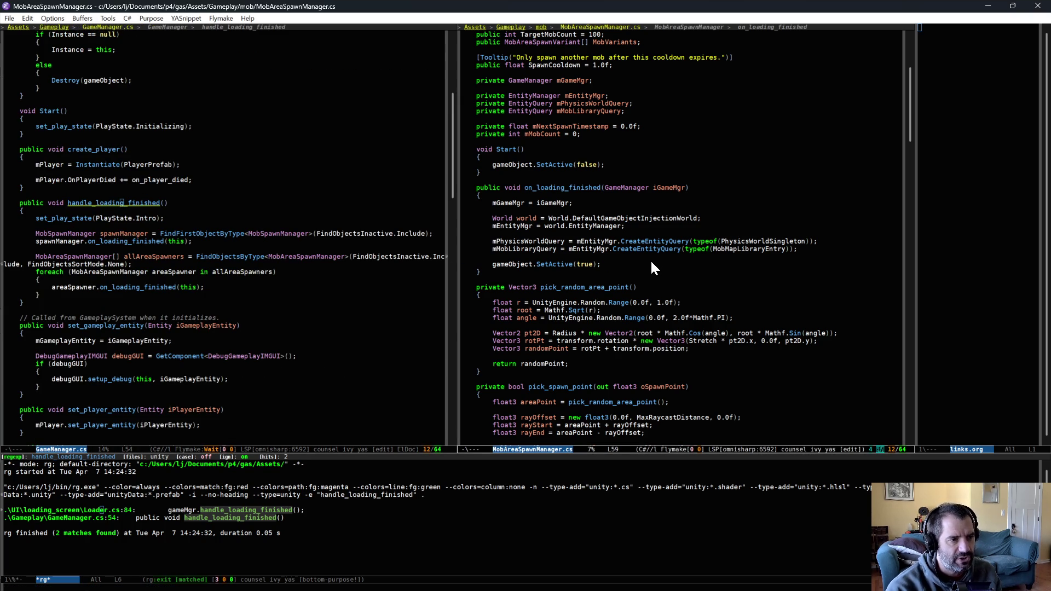
Step: Add while (mMobCount < TargetMobCount) { spawn_one_mob(); } after SetActive(true) and save MobAreaSpawnManager.cs
{"action": "key", "text": "Return"}
{"action": "key", "text": "Return"}
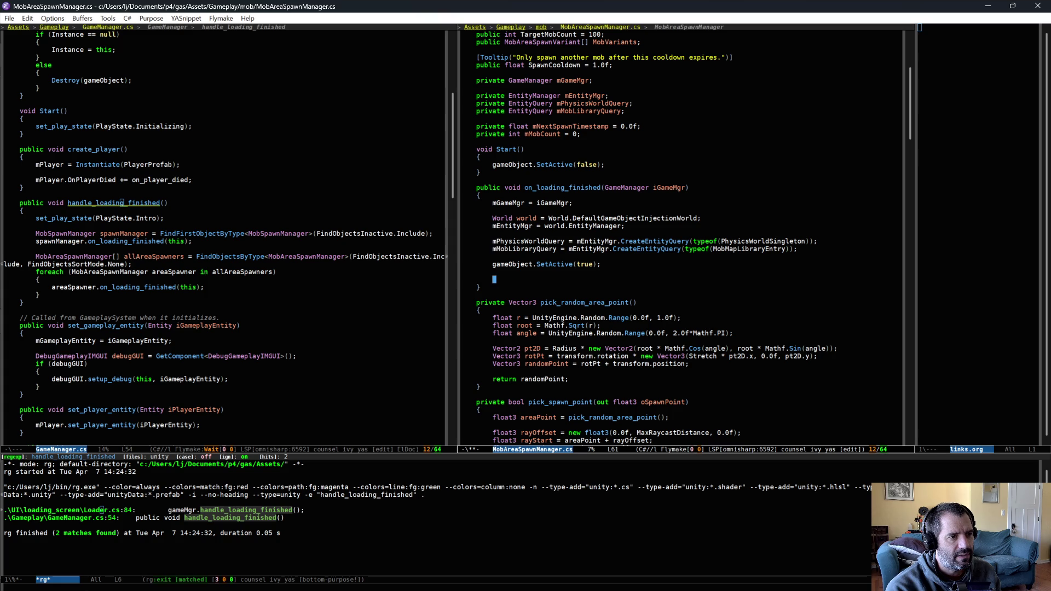
{"action": "type", "text": "while(mMobCount"}
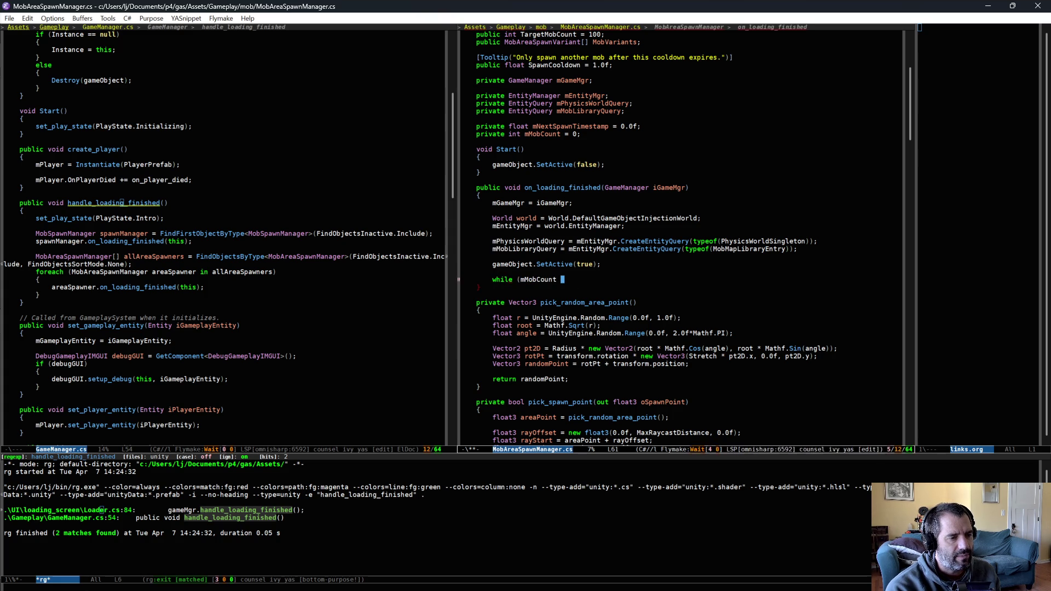
{"action": "type", "text": " <"}
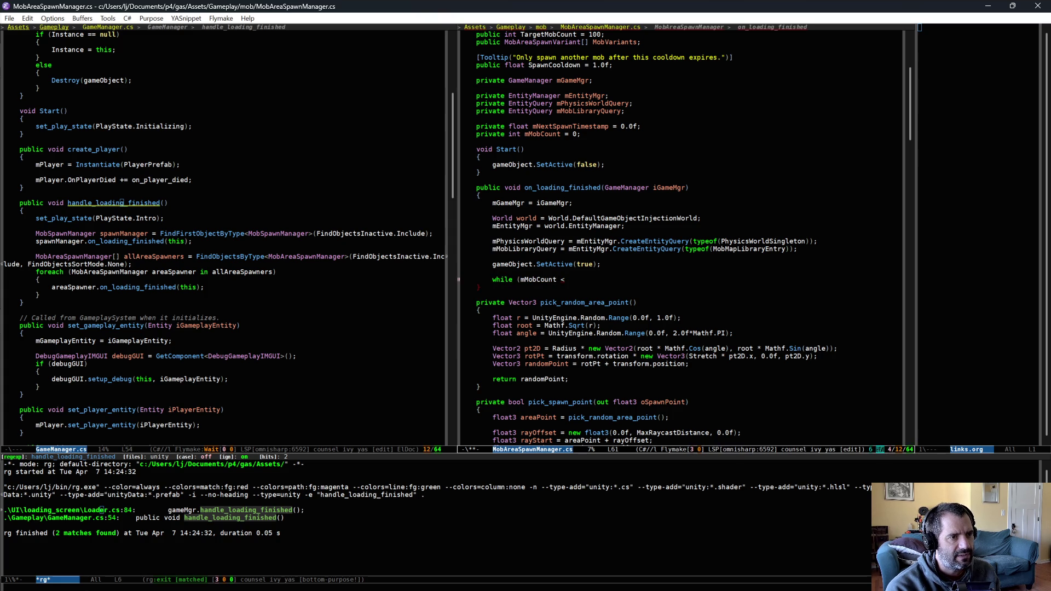
{"action": "type", "text": " TargetMobCount"}
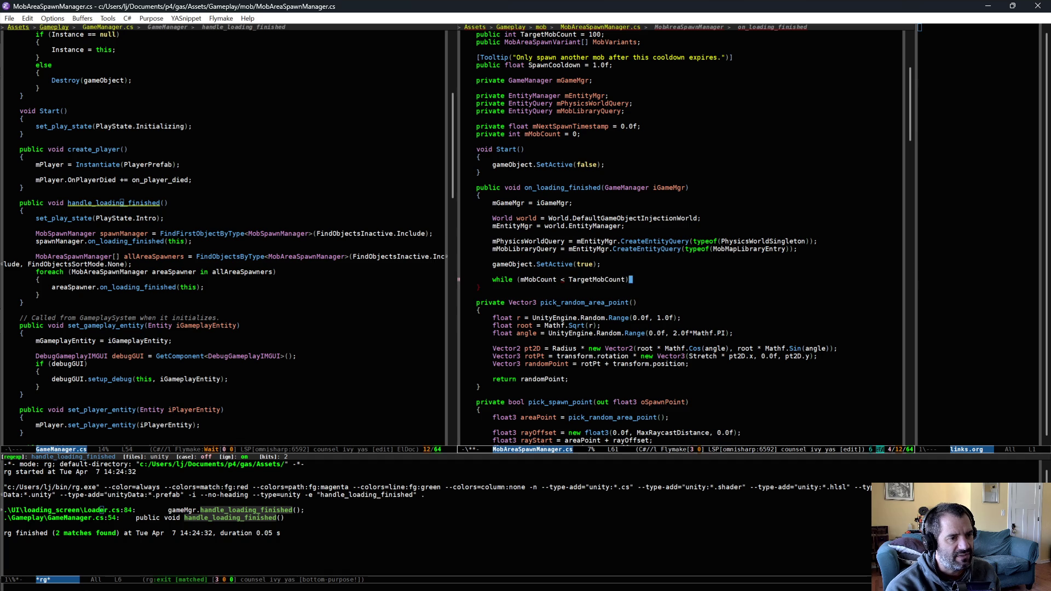
{"action": "key", "text": "Return"}
{"action": "type", "text": "{"}
{"action": "key", "text": "Return"}
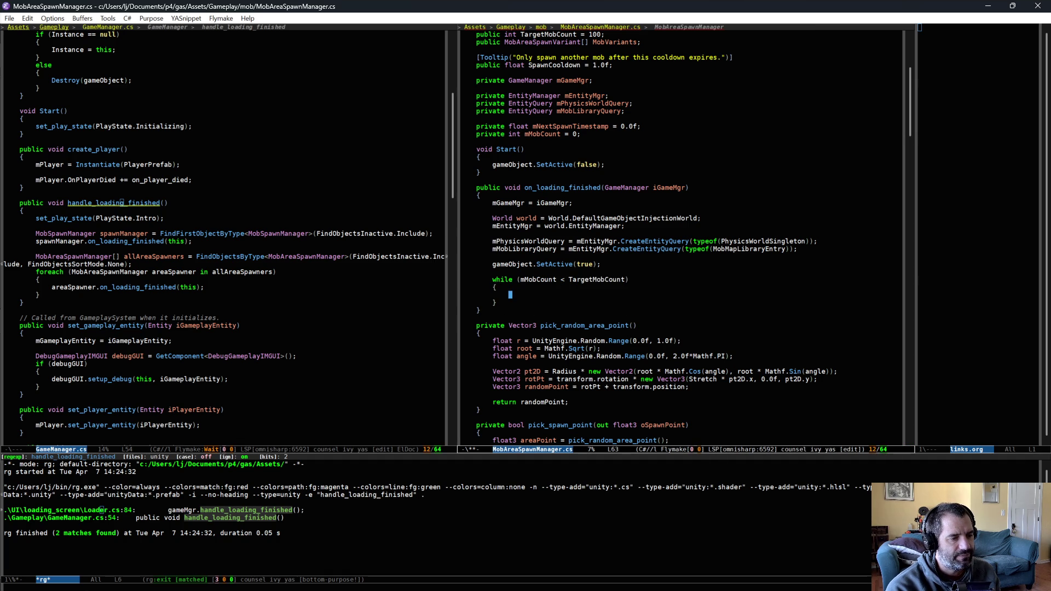
{"action": "type", "text": "spawn_one_mob();"}
{"action": "key", "text": "ctrl+x"}
{"action": "key", "text": "ctrl+s"}
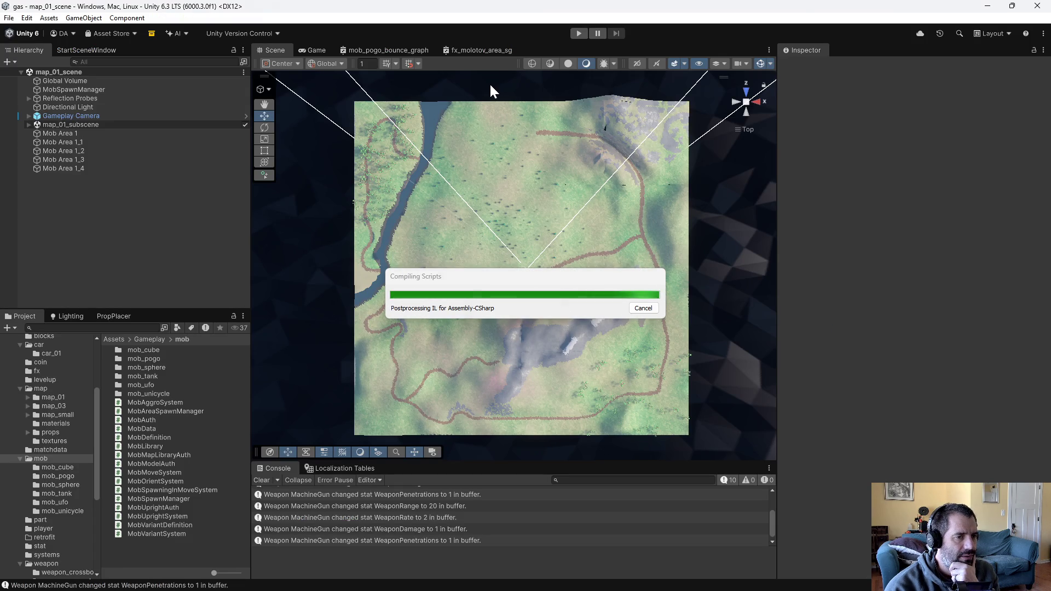
Step: Enter play mode to test the recompiled mob spawning on Level 1
{"action": "left_click", "coordinate": [578, 34]}
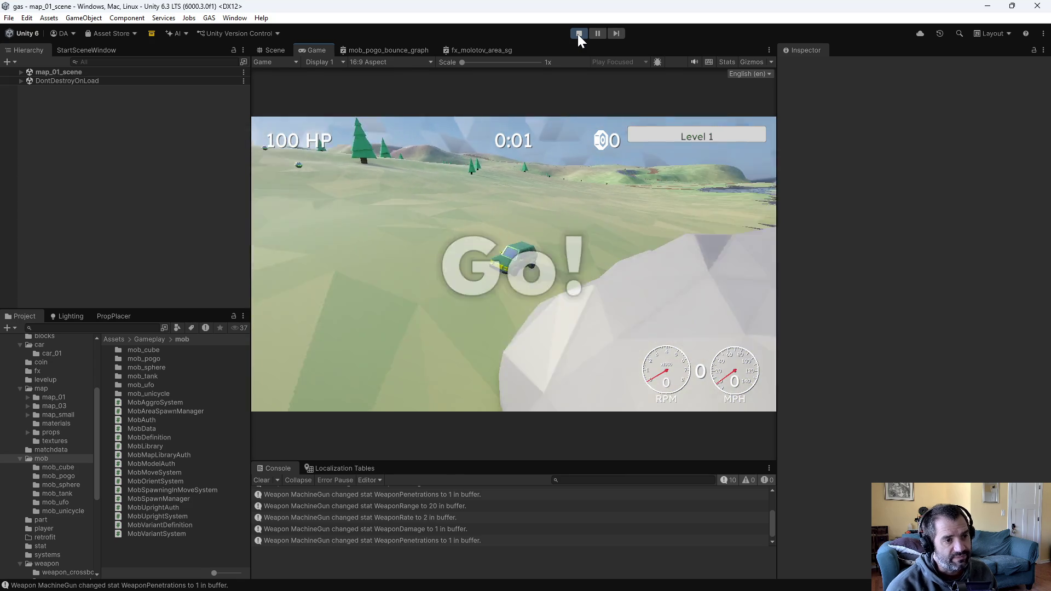
Step: Drive with the Stats overlay shown, stop play mode, and select a Mob Area to inspect
{"action": "key", "text": "w"}
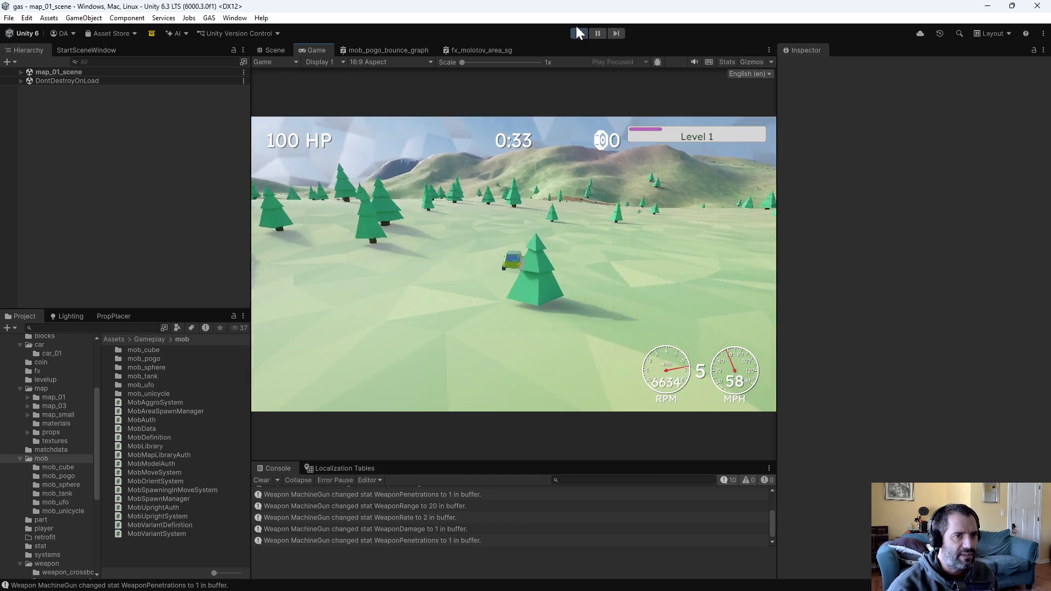
{"action": "left_click", "coordinate": [723, 63]}
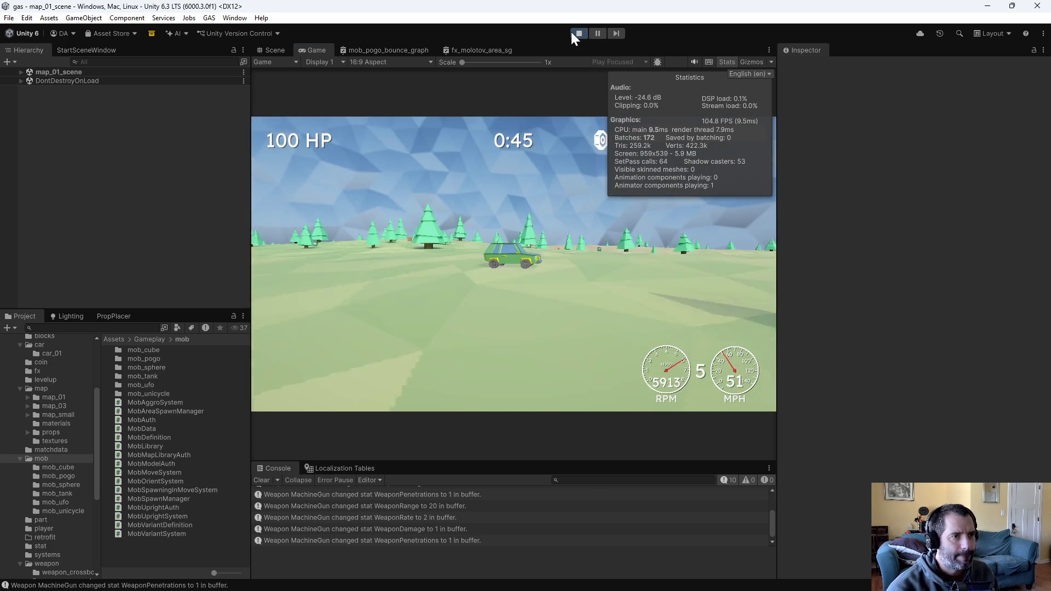
{"action": "left_click", "coordinate": [572, 33]}
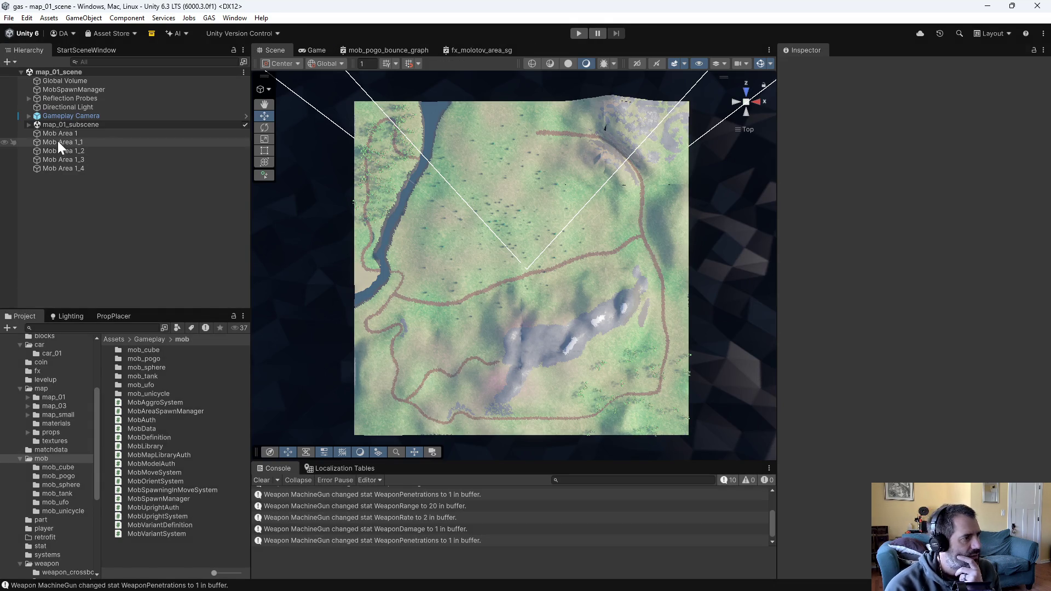
{"action": "left_click", "coordinate": [75, 133]}
{"action": "left_click", "coordinate": [66, 167]}
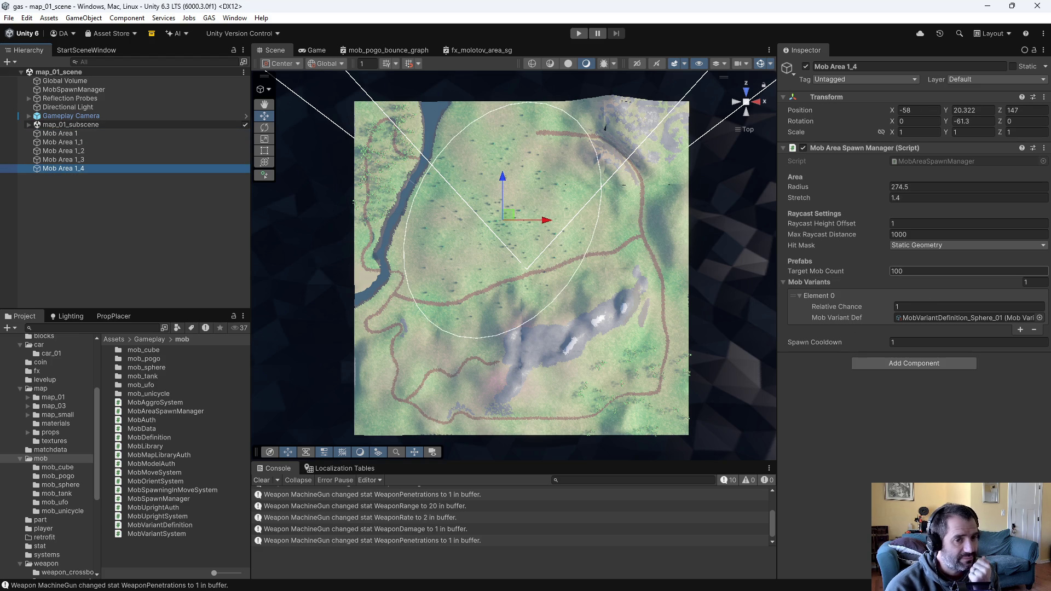
Step: Set Mob Area 1_4's Target Mob Count to 1000 and restart play mode
{"action": "left_click", "coordinate": [931, 271]}
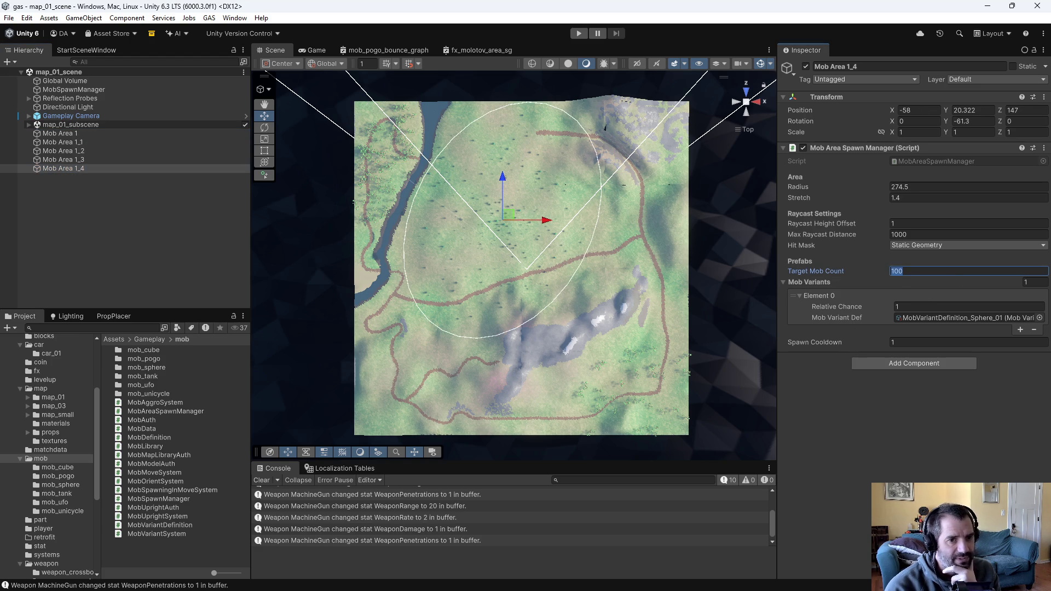
{"action": "type", "text": "1000"}
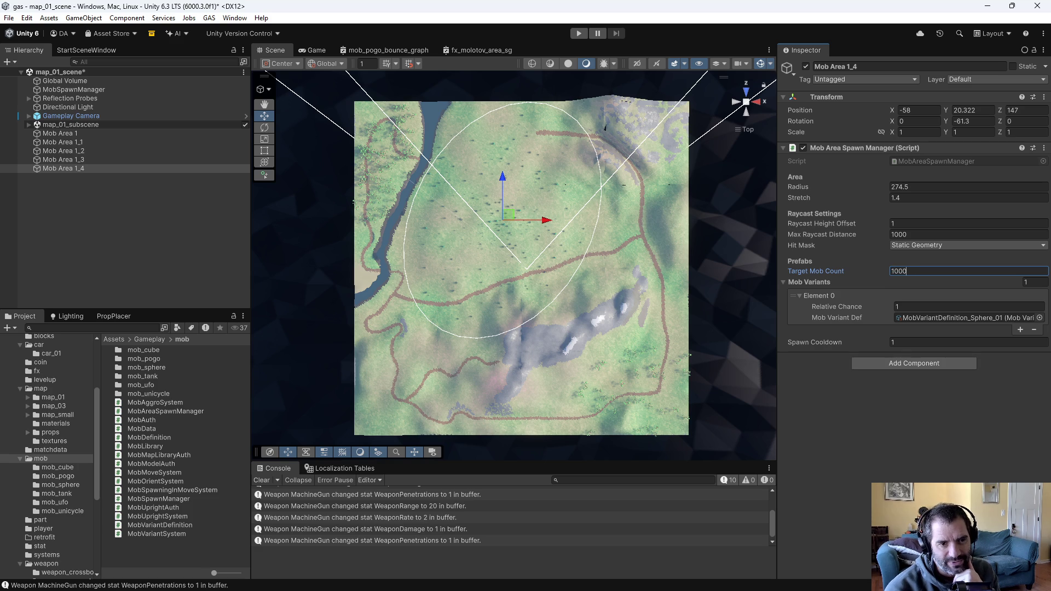
{"action": "key", "text": "Return"}
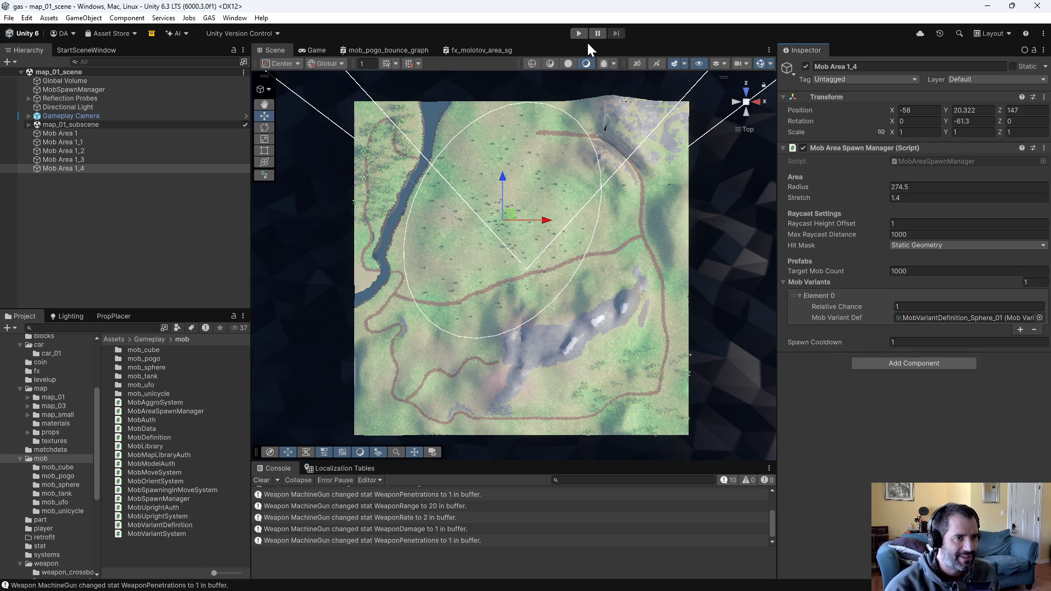
{"action": "left_click", "coordinate": [581, 34]}
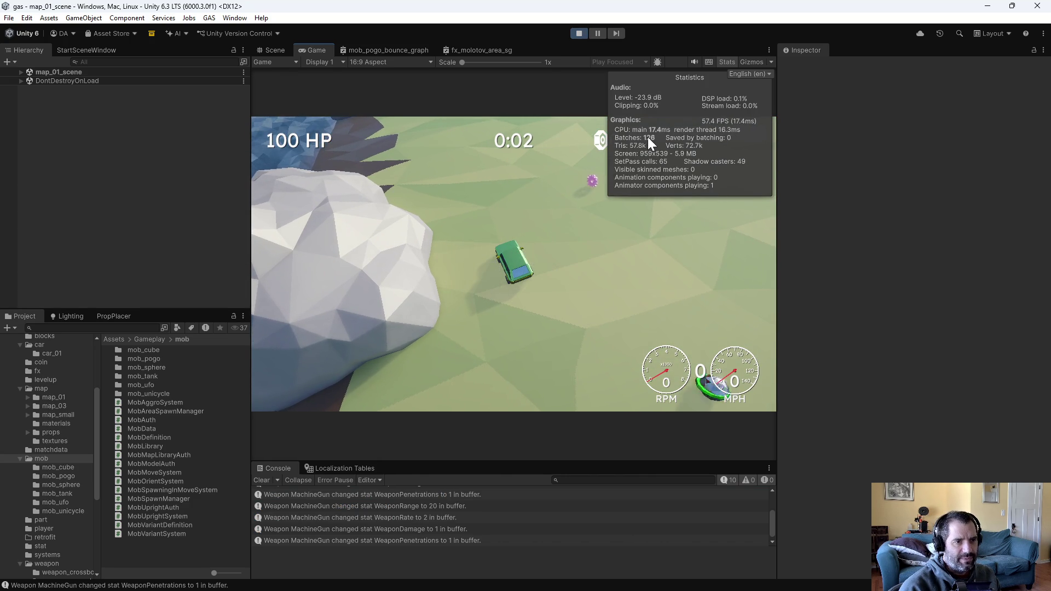
Step: Hide the Stats overlay and drive among 1000 mobs until the level-up screen appears
{"action": "left_click", "coordinate": [721, 61]}
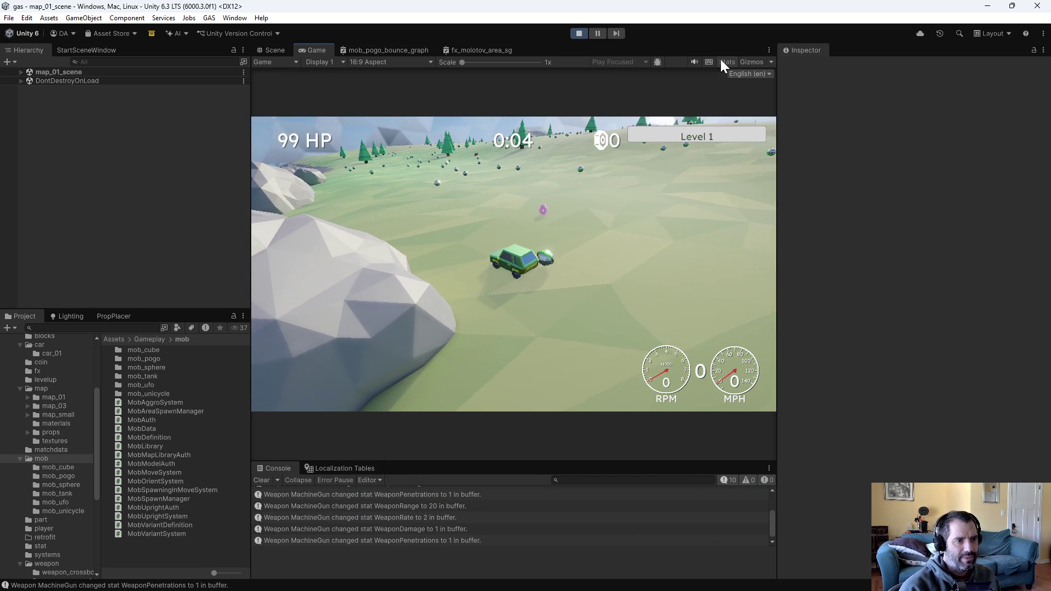
{"action": "key", "text": "w"}
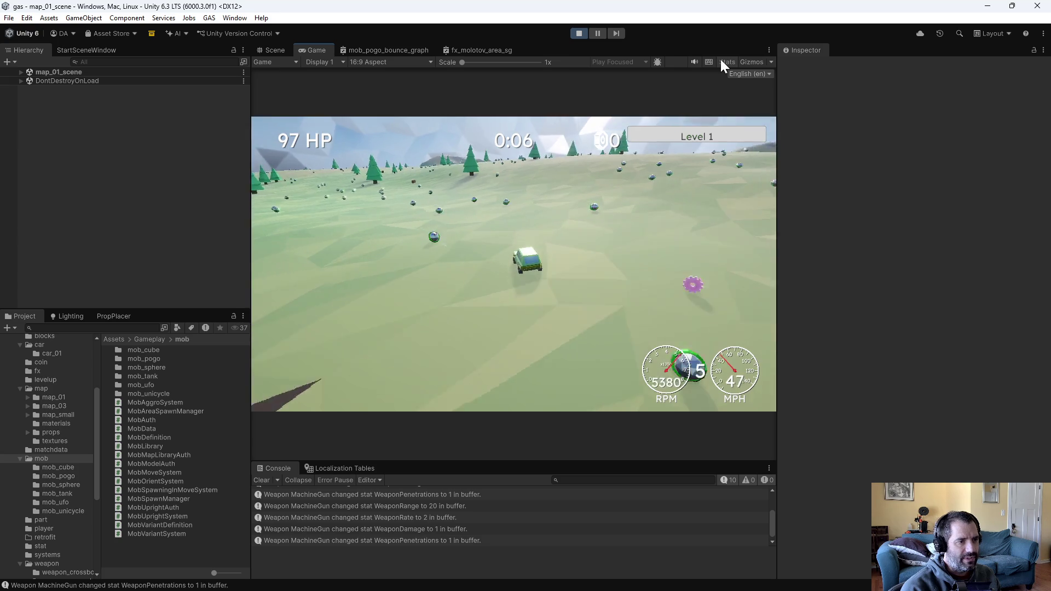
{"action": "key", "text": "a"}
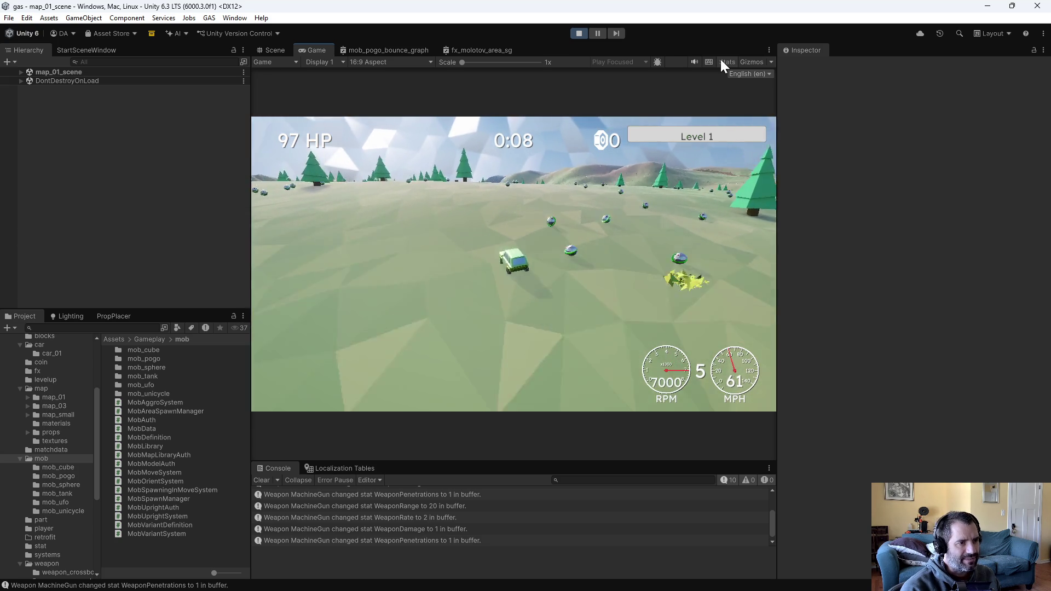
{"action": "key", "text": "d"}
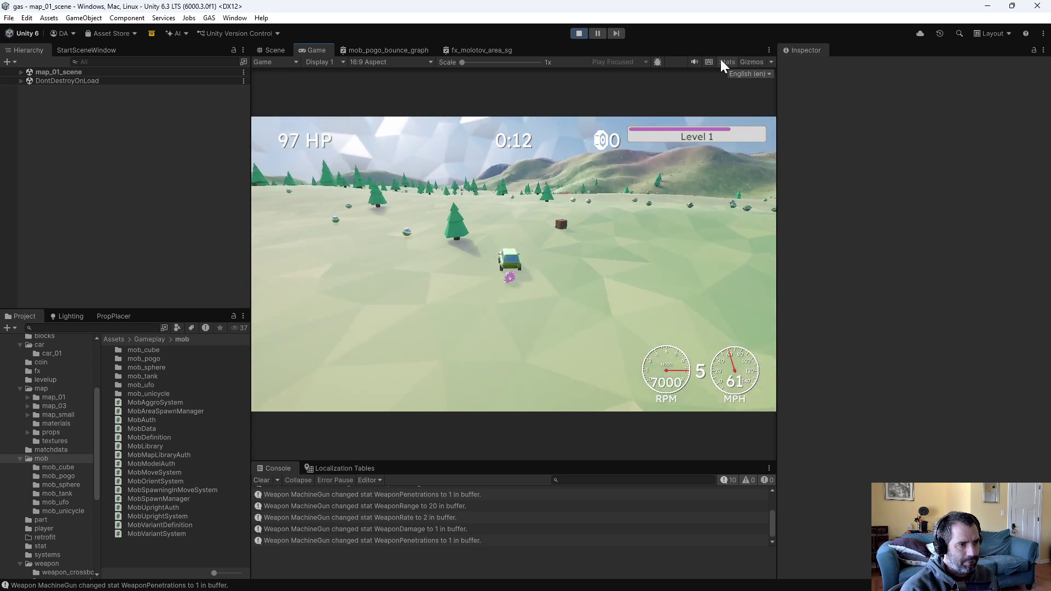
Step: Take the Damage upgrade, play past Level 3, then pick the new Machine Gun option
{"action": "key", "text": "d"}
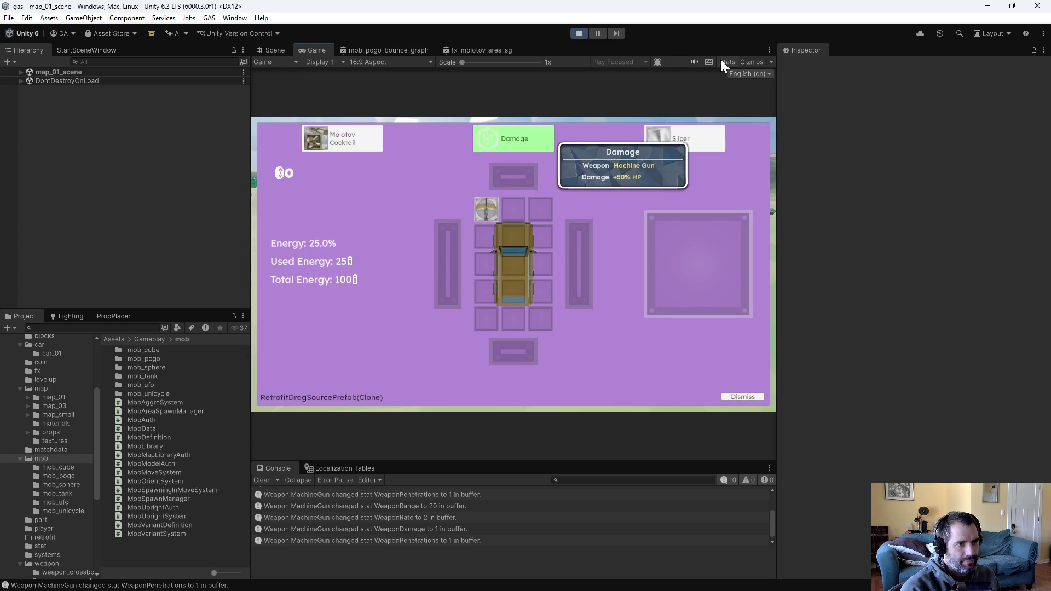
{"action": "key", "text": "Return"}
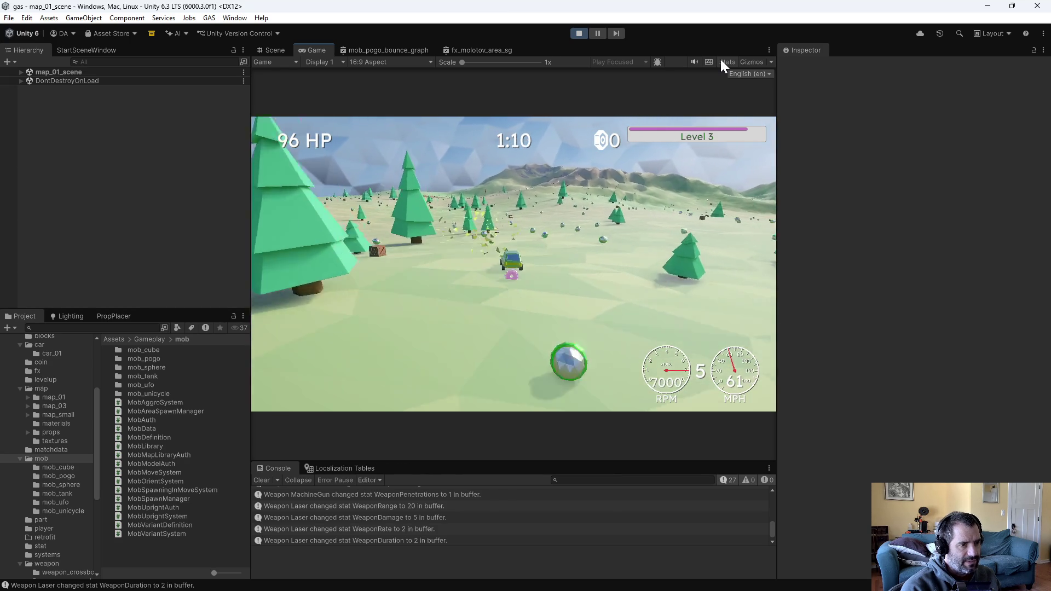
{"action": "key", "text": "Return"}
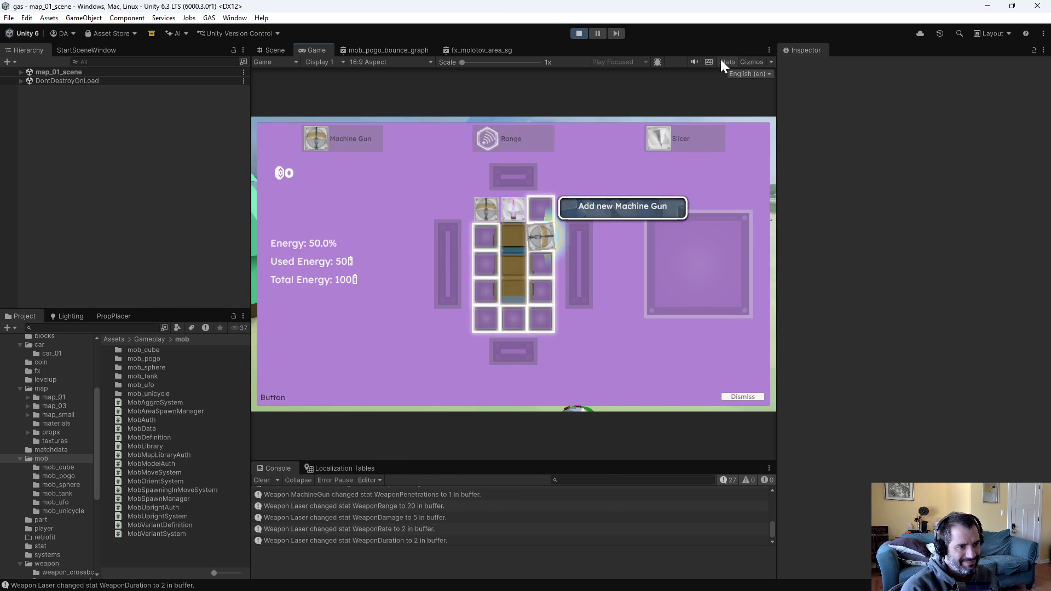
Step: Add the new Machine Gun, play to Level 5, and highlight the Rate upgrade
{"action": "key", "text": "Return"}
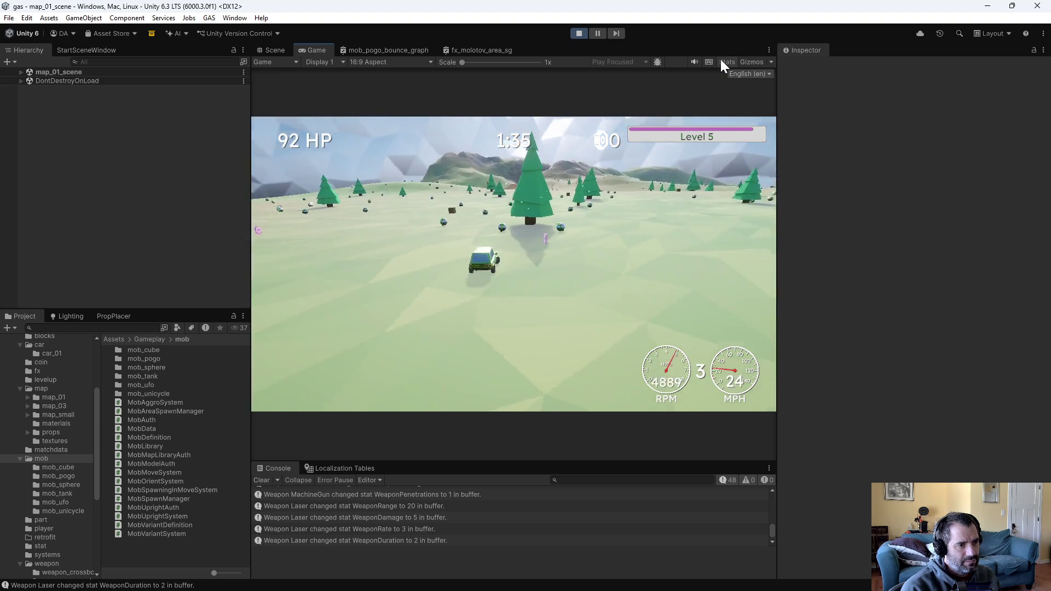
{"action": "key", "text": "Right"}
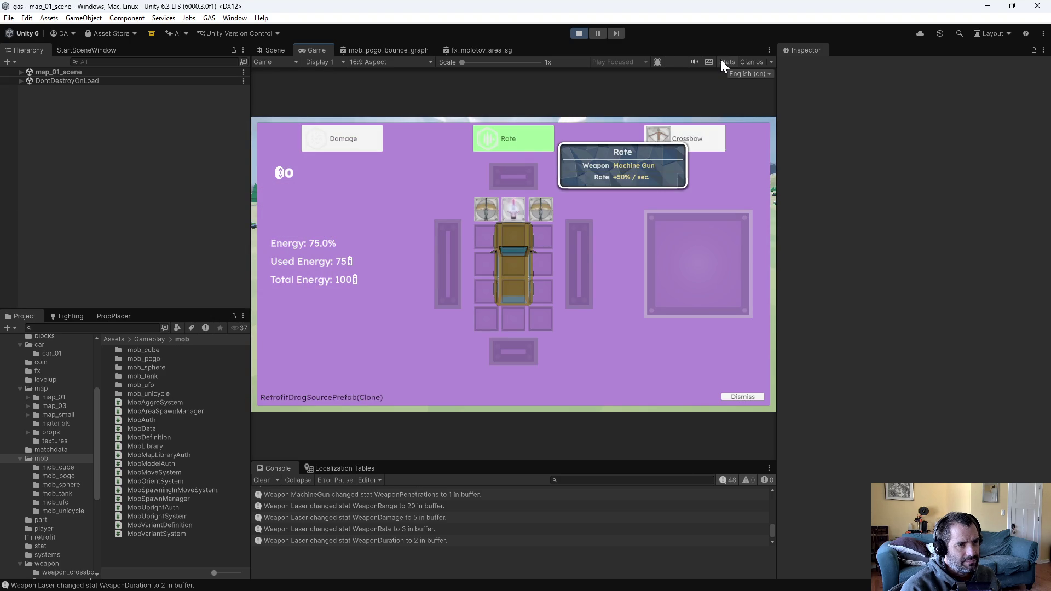
Step: Take two Rate upgrades, save game_data.txt from the DEBUG panel at Level 7, and stop play
{"action": "key", "text": "Return"}
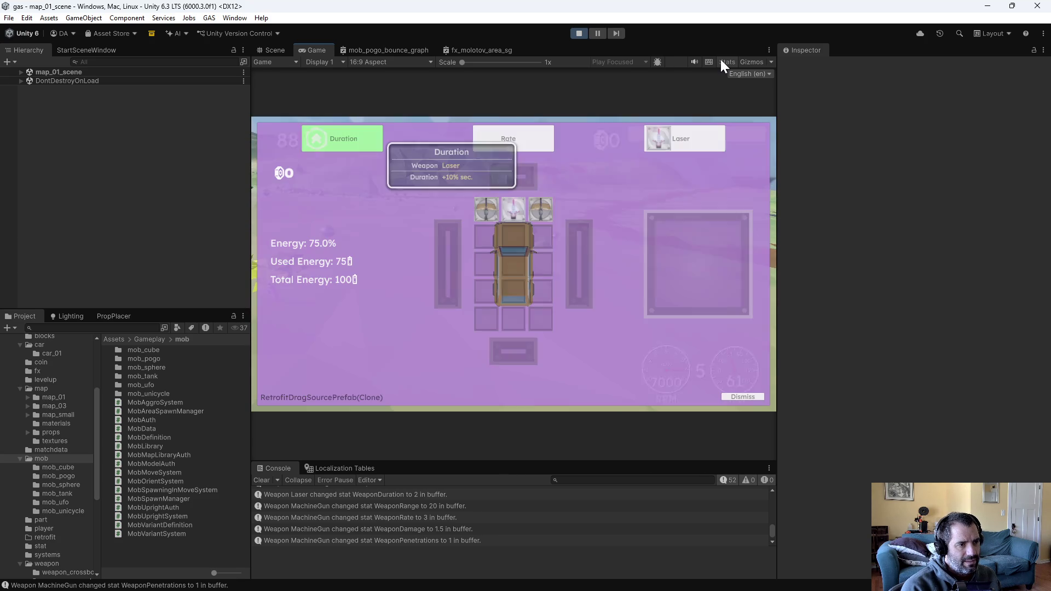
{"action": "key", "text": "Return"}
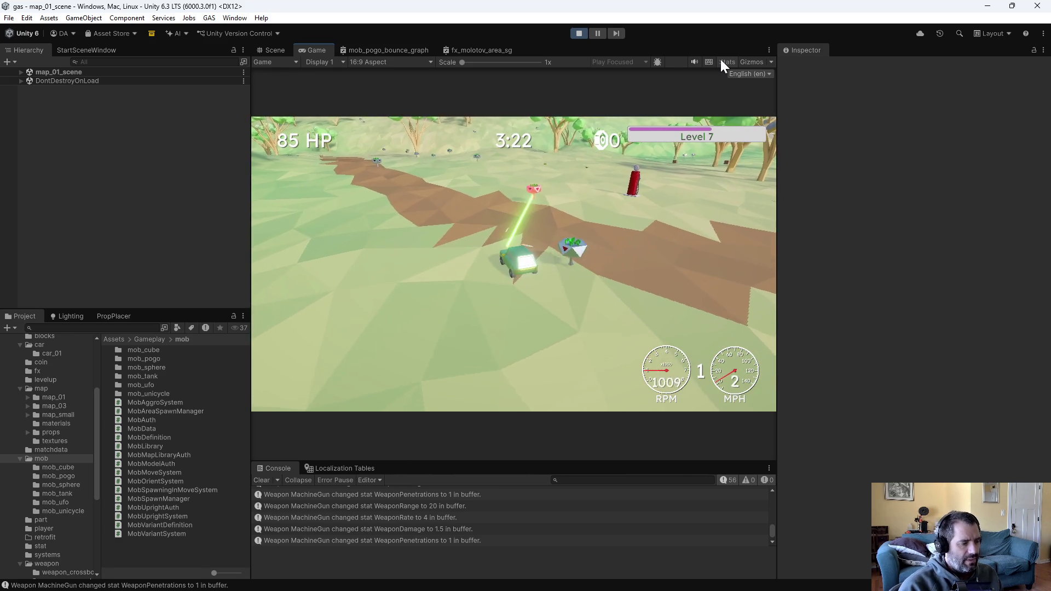
{"action": "key", "text": "grave"}
{"action": "left_click", "coordinate": [442, 172]}
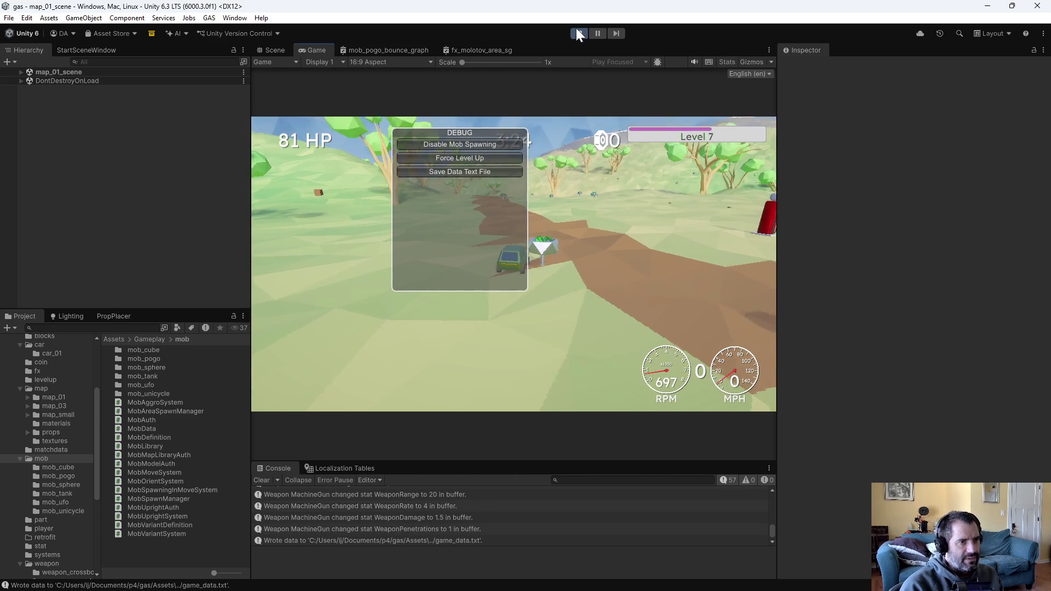
{"action": "left_click", "coordinate": [578, 32]}
{"action": "key", "text": "alt+Tab"}
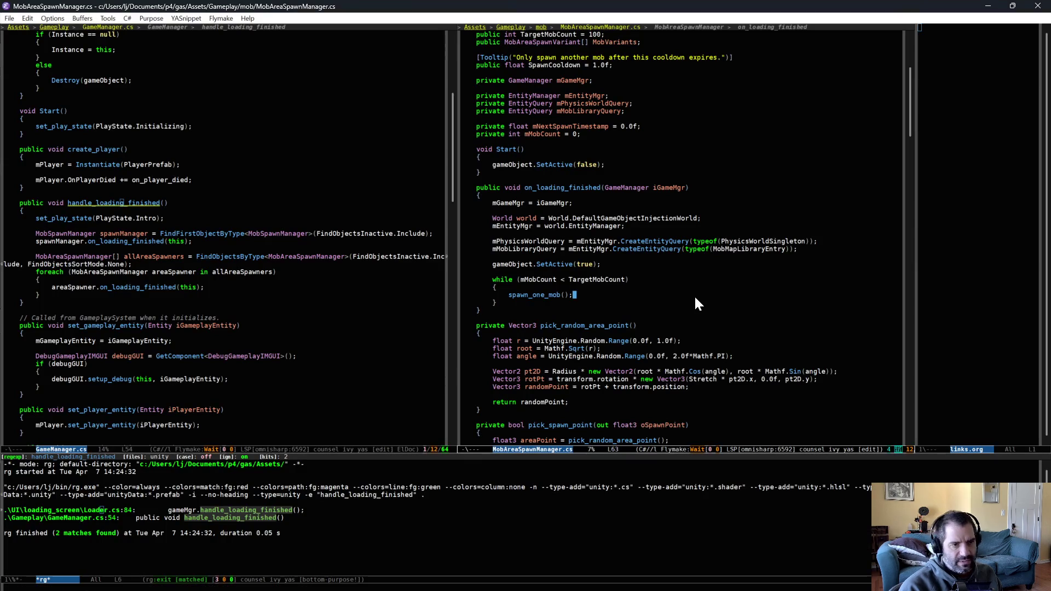
Step: Open game_data.txt from the project root in Emacs with find-file
{"action": "key", "text": "ctrl+x"}
{"action": "key", "text": "ctrl+f"}
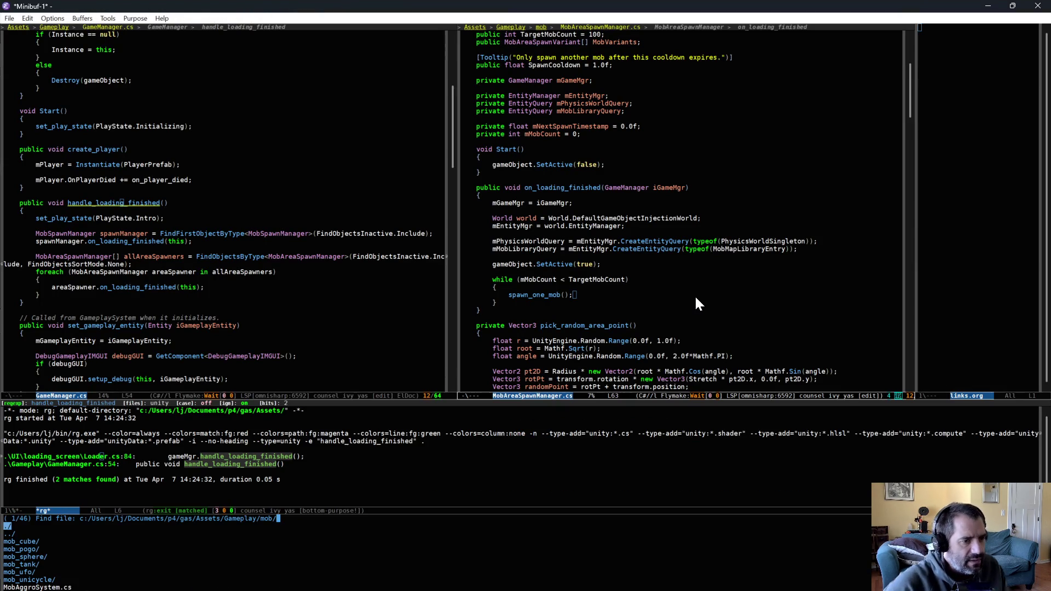
{"action": "key", "text": "BackSpace"}
{"action": "key", "text": "BackSpace"}
{"action": "key", "text": "BackSpace"}
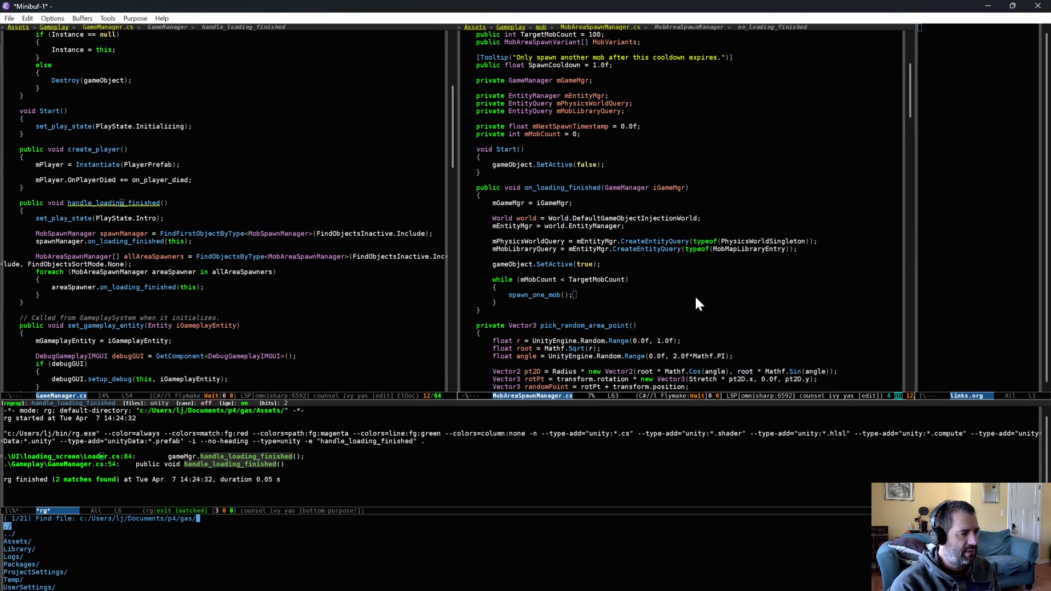
{"action": "type", "text": "game"}
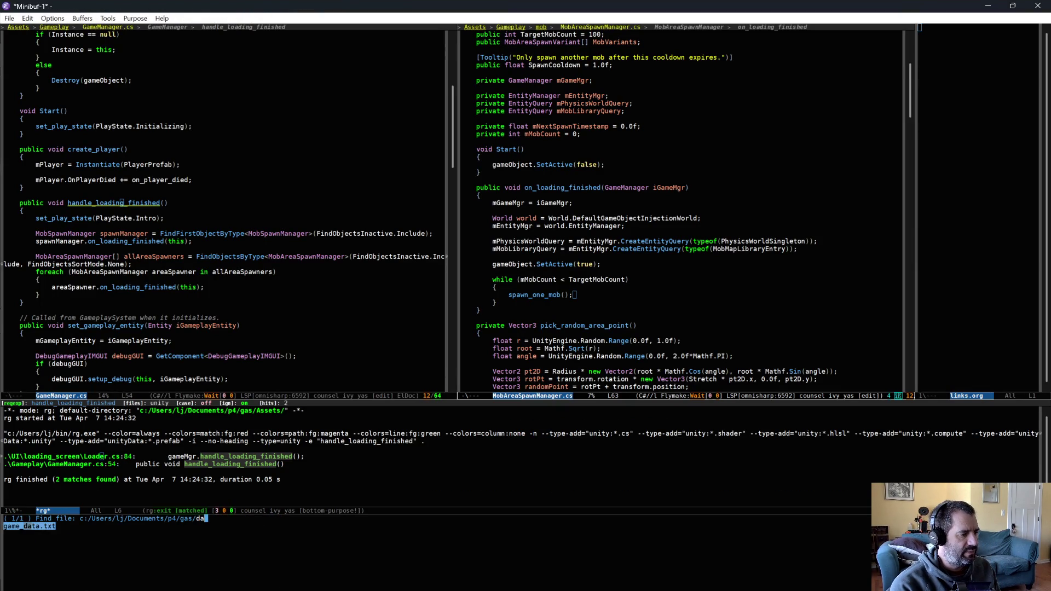
{"action": "key", "text": "Return"}
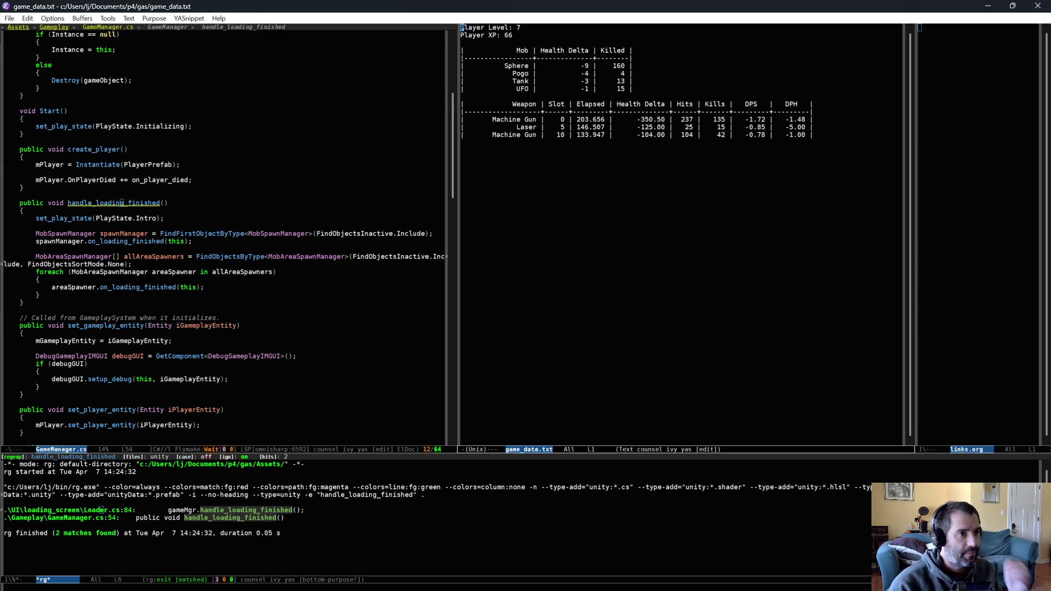
Step: Review the Level 7 mob kill and weapon stats tables, then return to Unity
{"action": "left_click_drag", "start_coordinate": [655, 67], "coordinate": [669, 77]}
{"action": "left_click", "coordinate": [673, 81]}
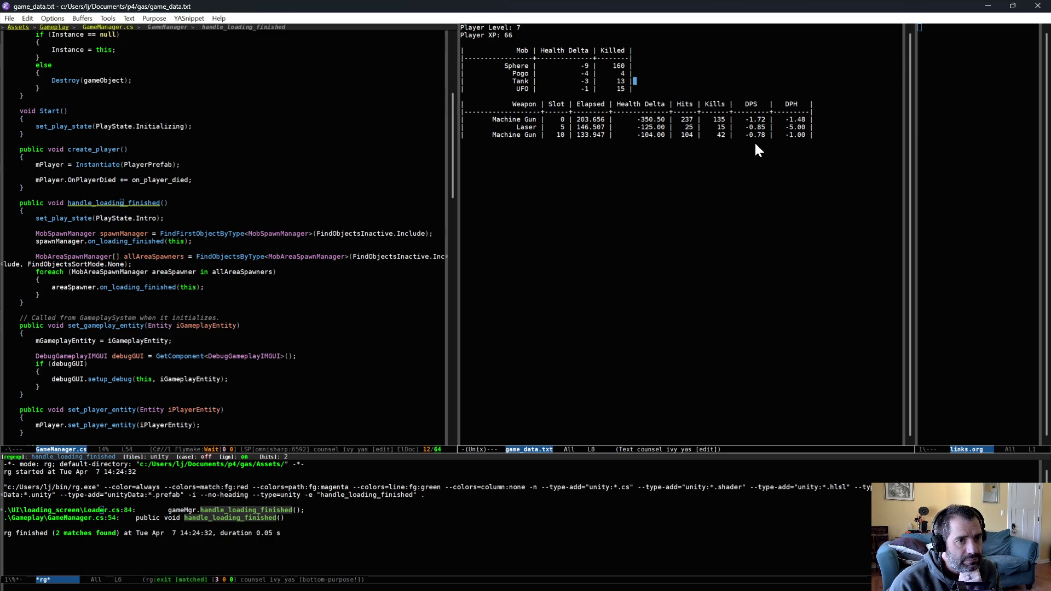
{"action": "left_click", "coordinate": [725, 191]}
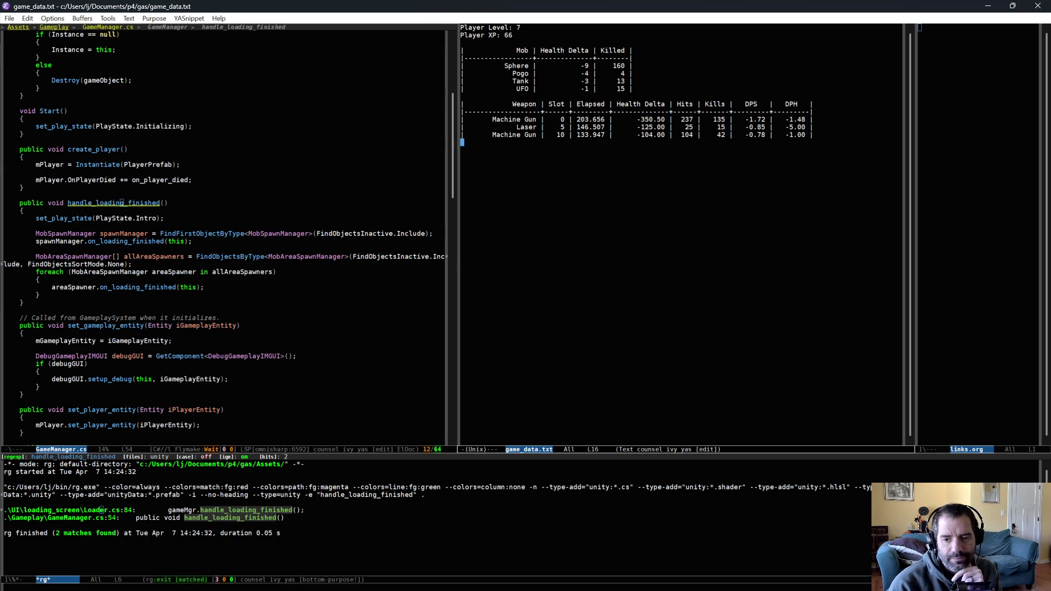
{"action": "key", "text": "alt+Tab"}
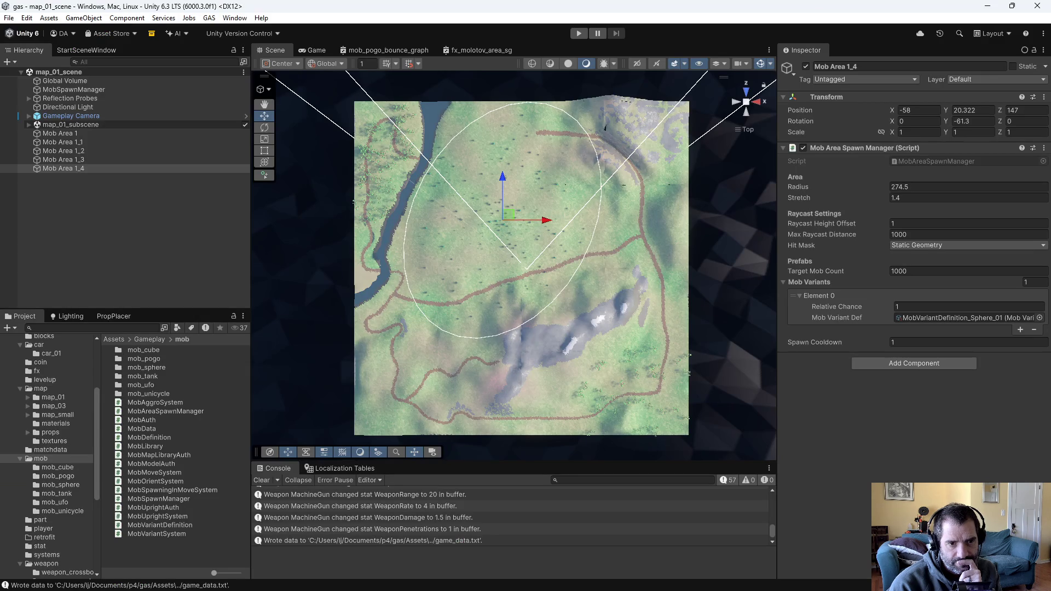
Step: Enter play mode so a fresh playtest of map_01 runs past loading
{"action": "left_click", "coordinate": [578, 34]}
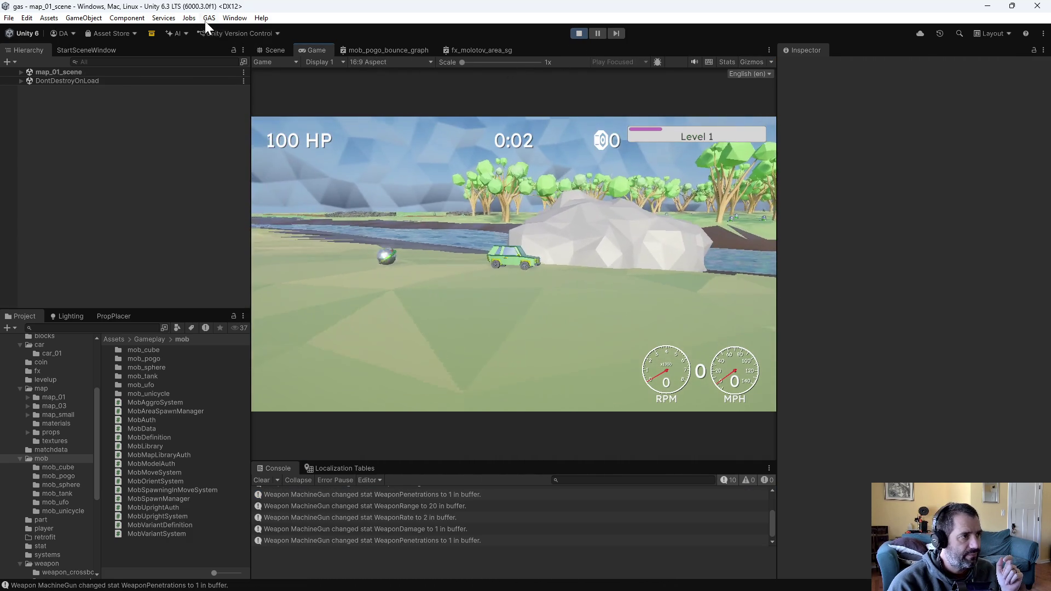
{"action": "left_click", "coordinate": [164, 18]}
{"action": "mouse_move", "coordinate": [229, 23]}
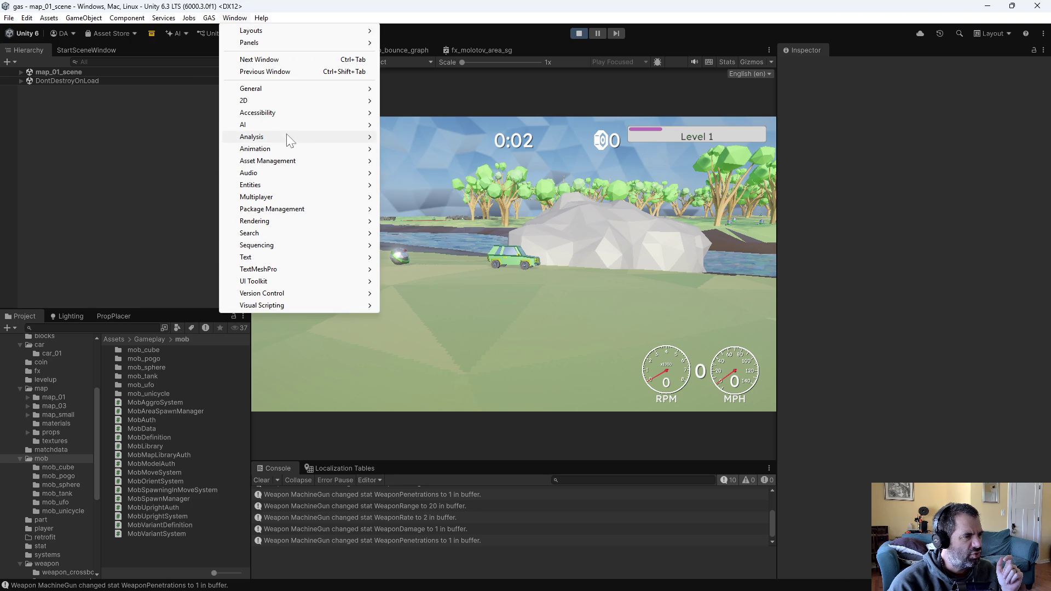
{"action": "mouse_move", "coordinate": [288, 136]}
{"action": "left_click", "coordinate": [427, 136]}
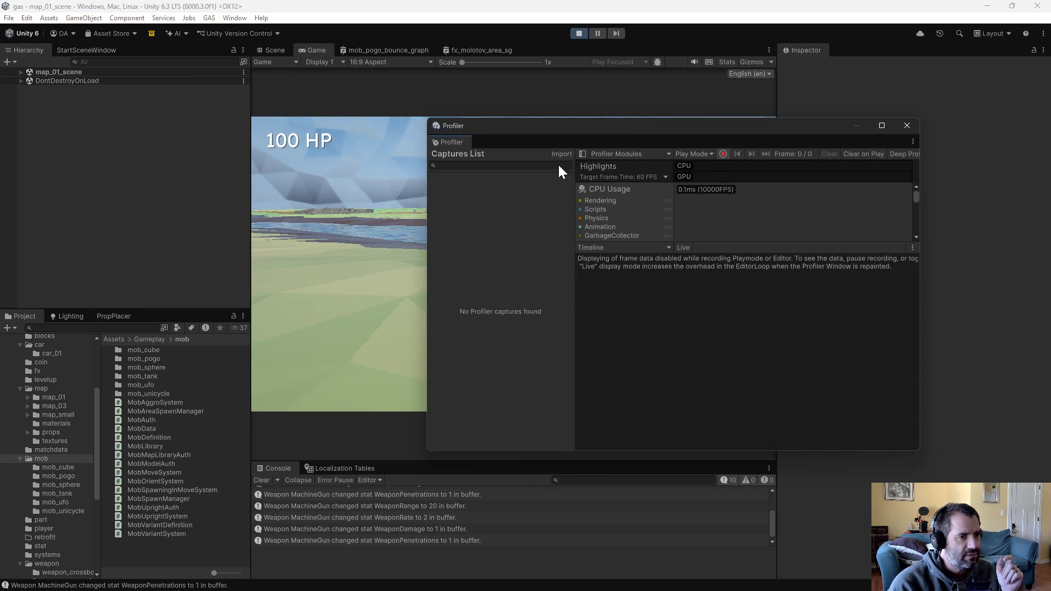
{"action": "left_click_drag", "start_coordinate": [599, 125], "coordinate": [625, 176]}
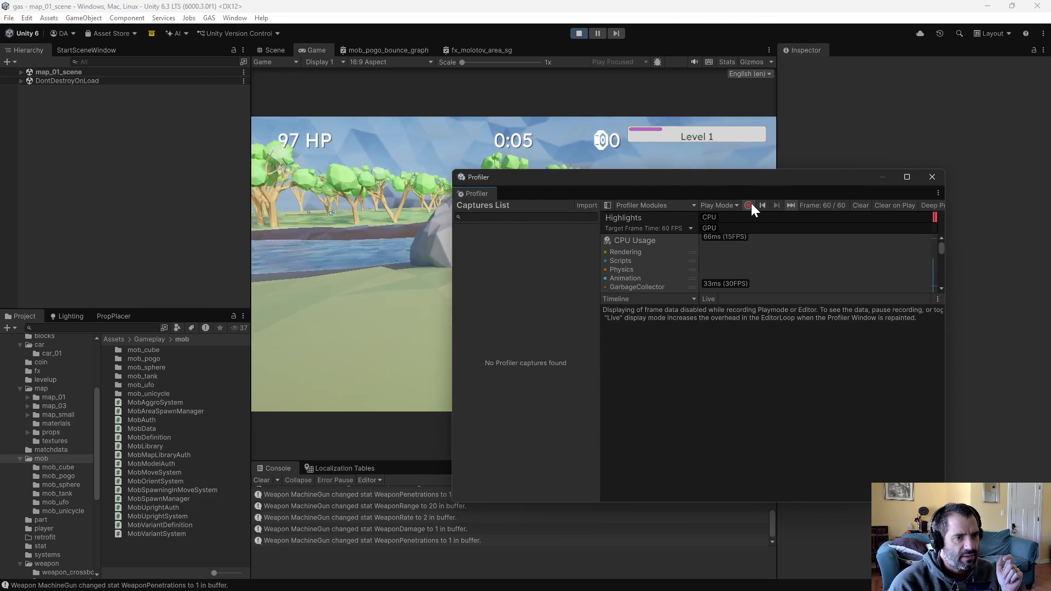
{"action": "left_click", "coordinate": [750, 204]}
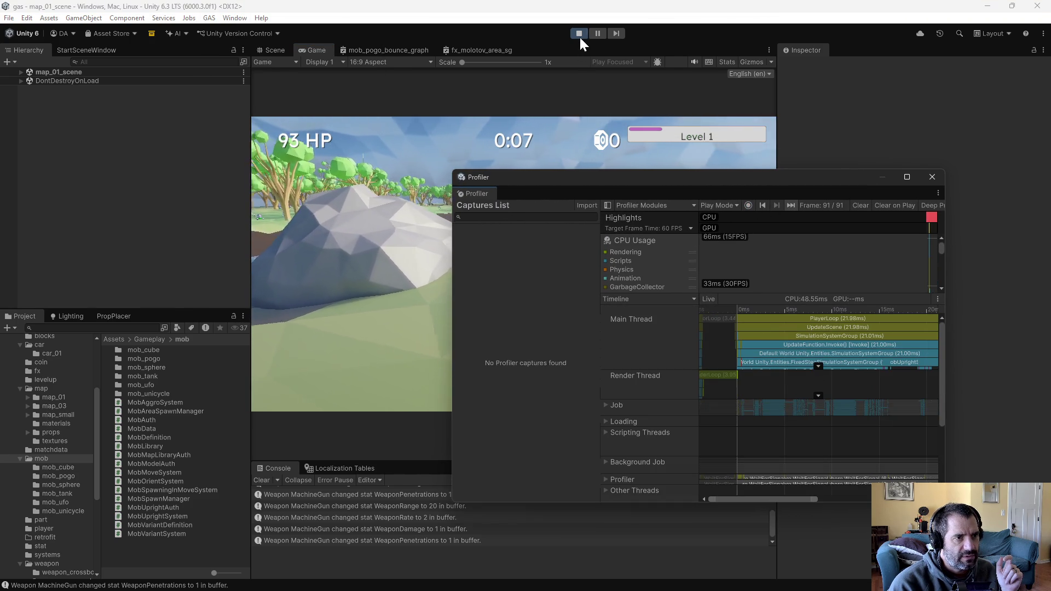
{"action": "left_click", "coordinate": [598, 33]}
{"action": "mouse_move", "coordinate": [572, 195]}
{"action": "left_mouse_down"}
{"action": "mouse_move", "coordinate": [419, 145]}
{"action": "mouse_move", "coordinate": [287, 124]}
{"action": "left_mouse_up"}
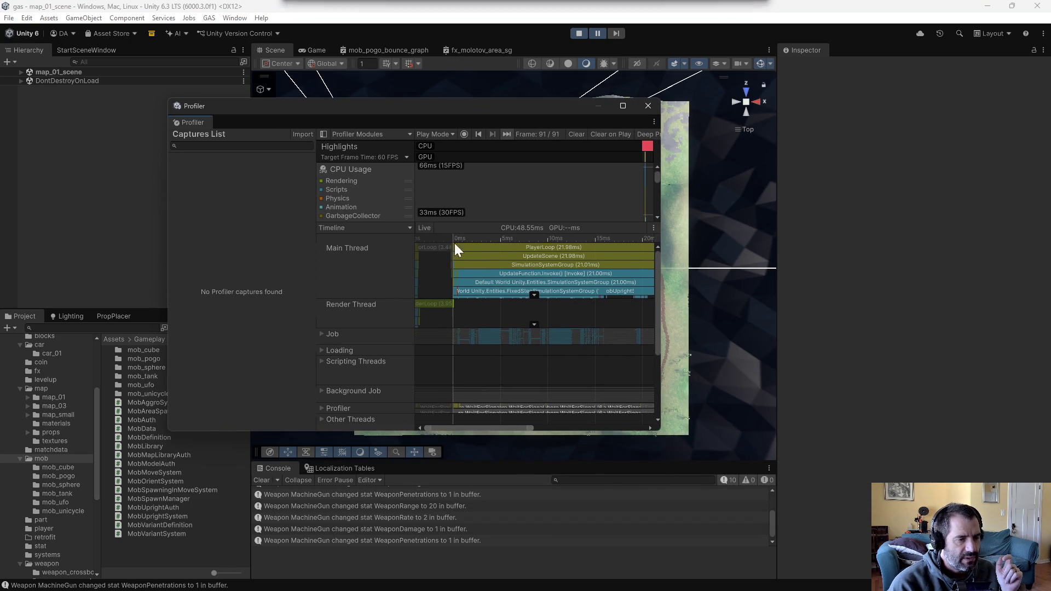
{"action": "mouse_move", "coordinate": [660, 432]}
{"action": "left_mouse_down"}
{"action": "mouse_move", "coordinate": [923, 545]}
{"action": "mouse_move", "coordinate": [1026, 570]}
{"action": "left_mouse_up"}
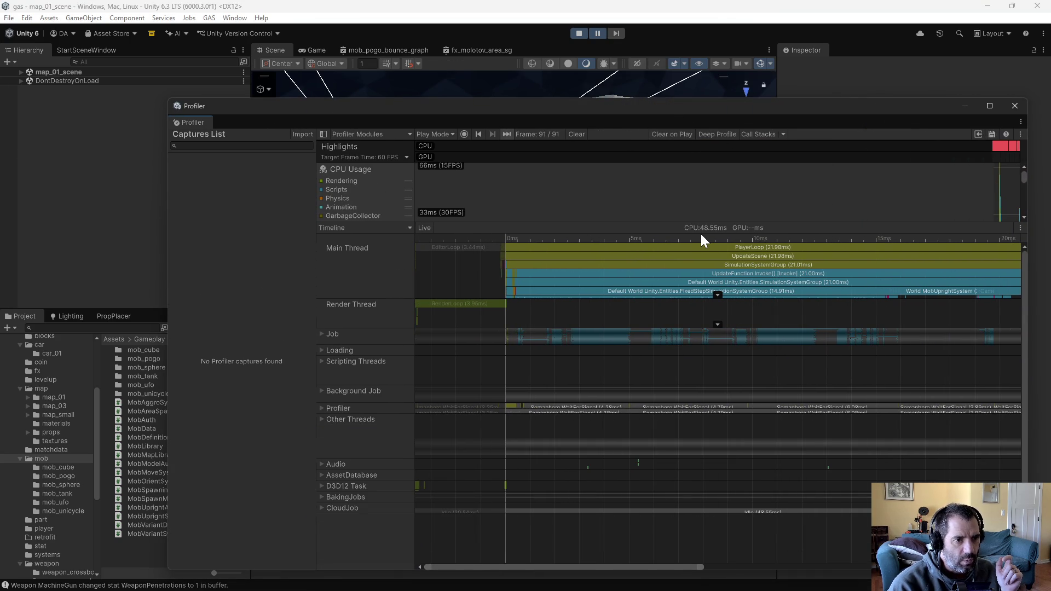
{"action": "left_click", "coordinate": [1016, 107]}
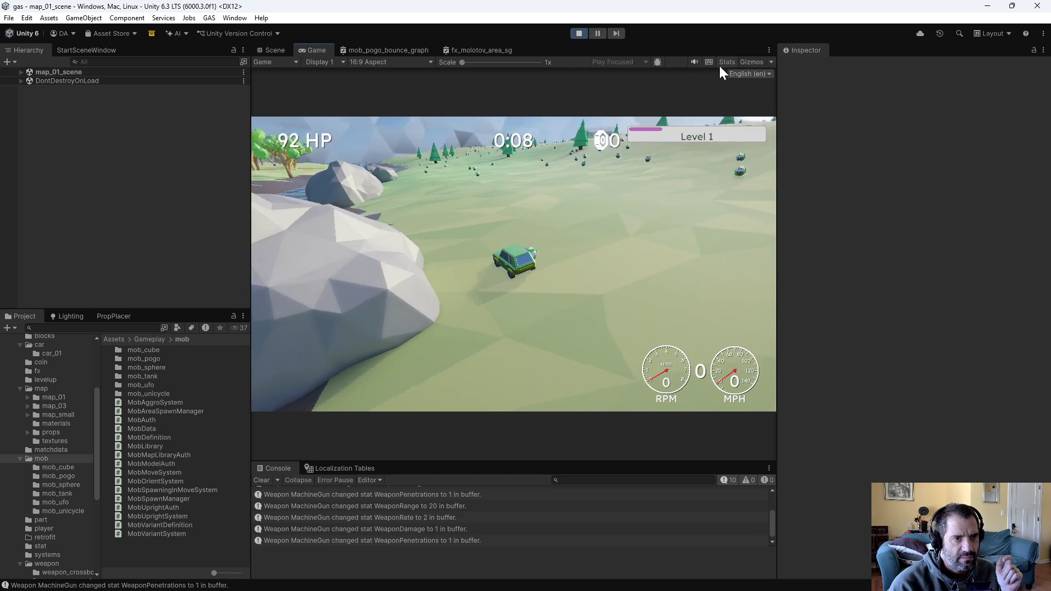
Step: Enable the Stats overlay and reopen the Profiler from Window > Analysis, moved below the game
{"action": "left_click", "coordinate": [727, 61]}
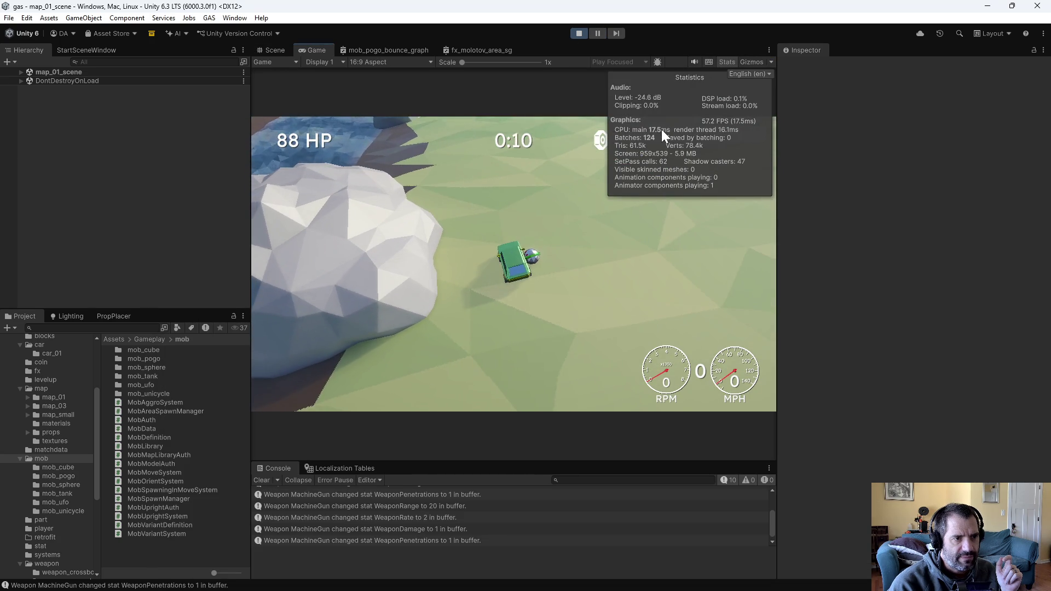
{"action": "left_click", "coordinate": [172, 19]}
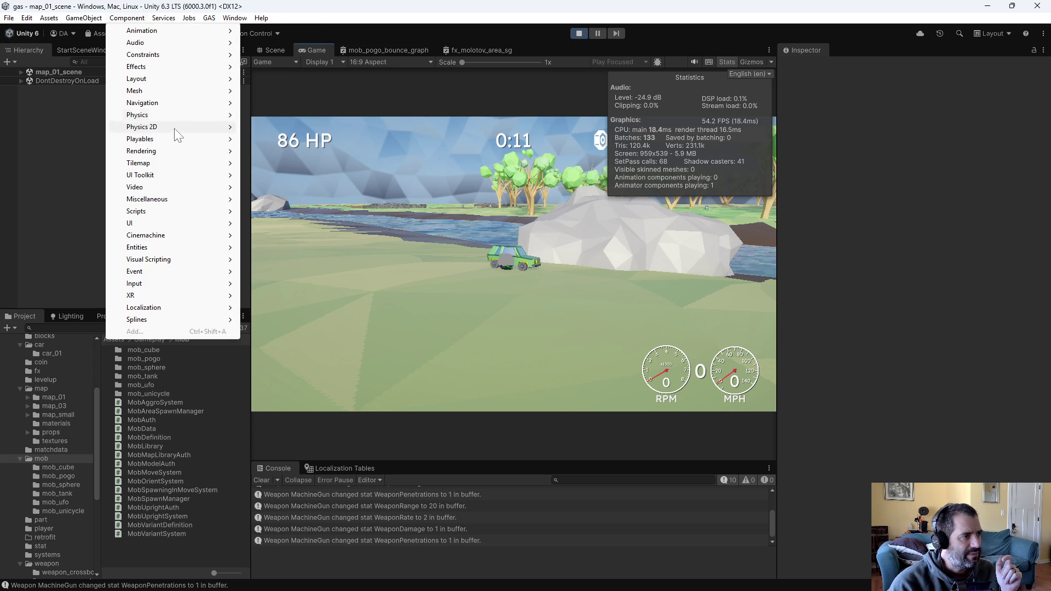
{"action": "mouse_move", "coordinate": [268, 143]}
{"action": "left_click", "coordinate": [405, 137]}
{"action": "left_click_drag", "start_coordinate": [546, 123], "coordinate": [538, 237]}
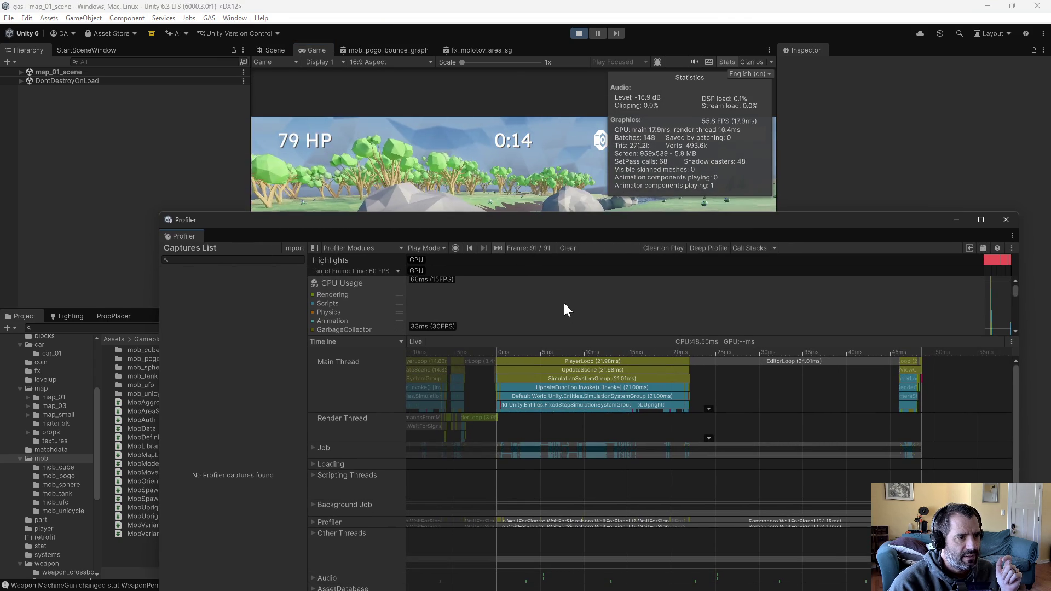
Step: Record about 235 frames, pause play, and select frame 118 (18.501 ms CPU)
{"action": "left_click", "coordinate": [456, 248]}
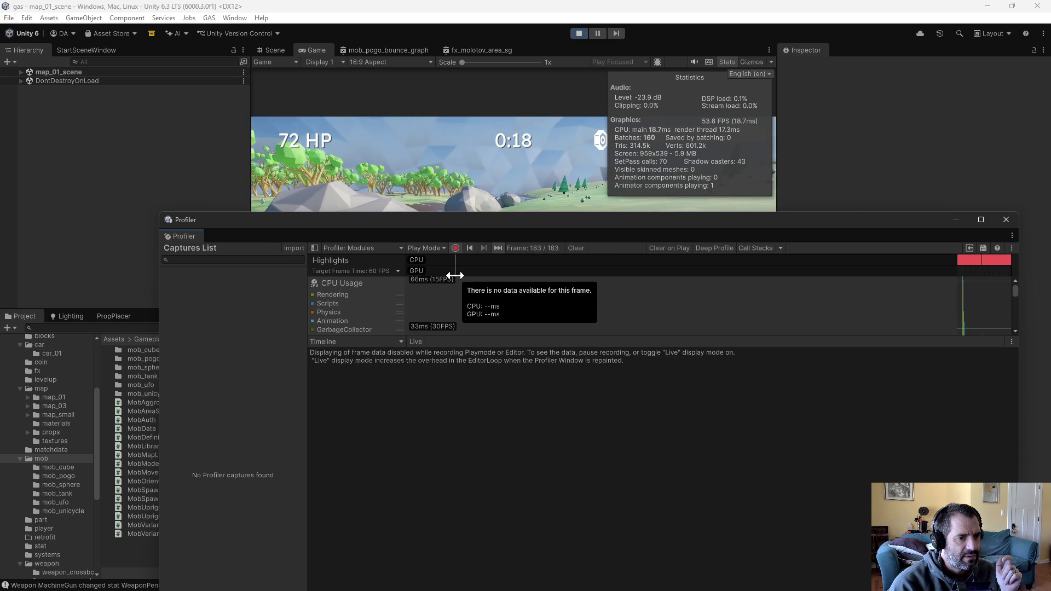
{"action": "left_click", "coordinate": [456, 248]}
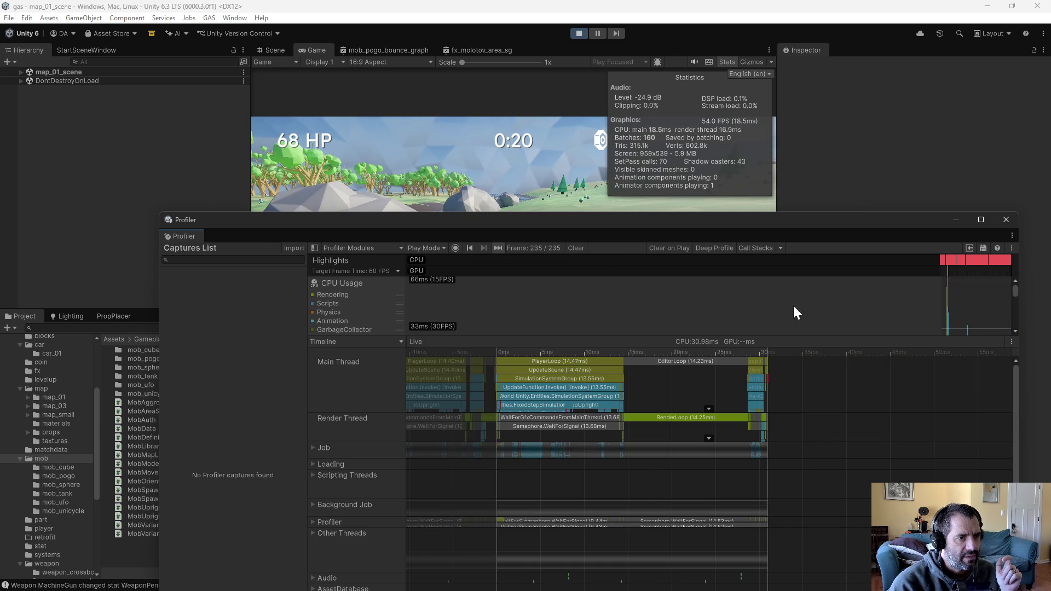
{"action": "left_click", "coordinate": [598, 34]}
{"action": "left_click", "coordinate": [973, 268]}
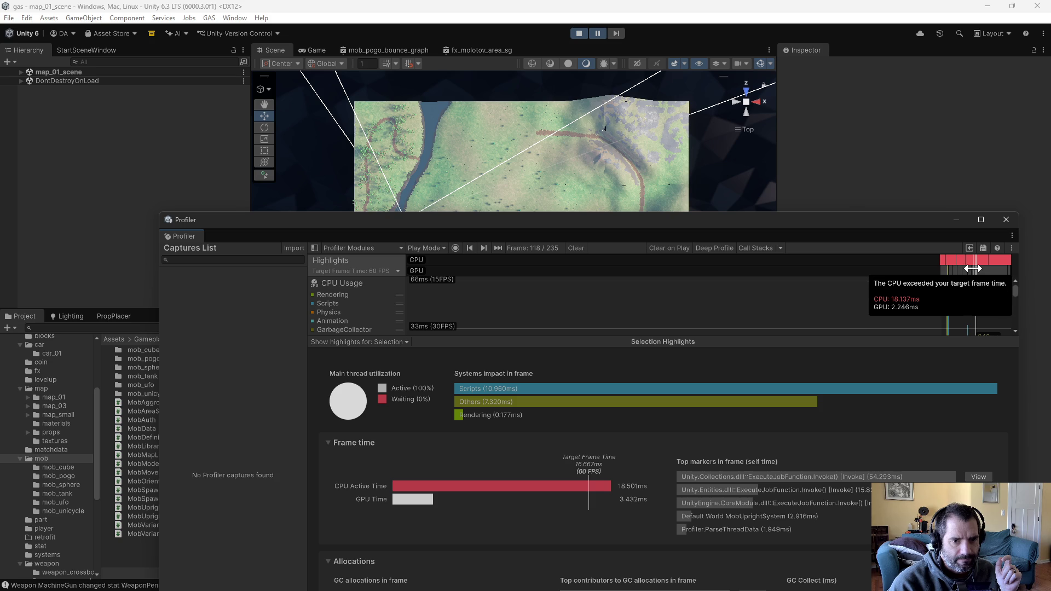
Step: Select frame 67, enlarge the chart area, and check the Play Mode and Profiler Modules dropdowns
{"action": "left_click_drag", "start_coordinate": [872, 220], "coordinate": [794, 76]}
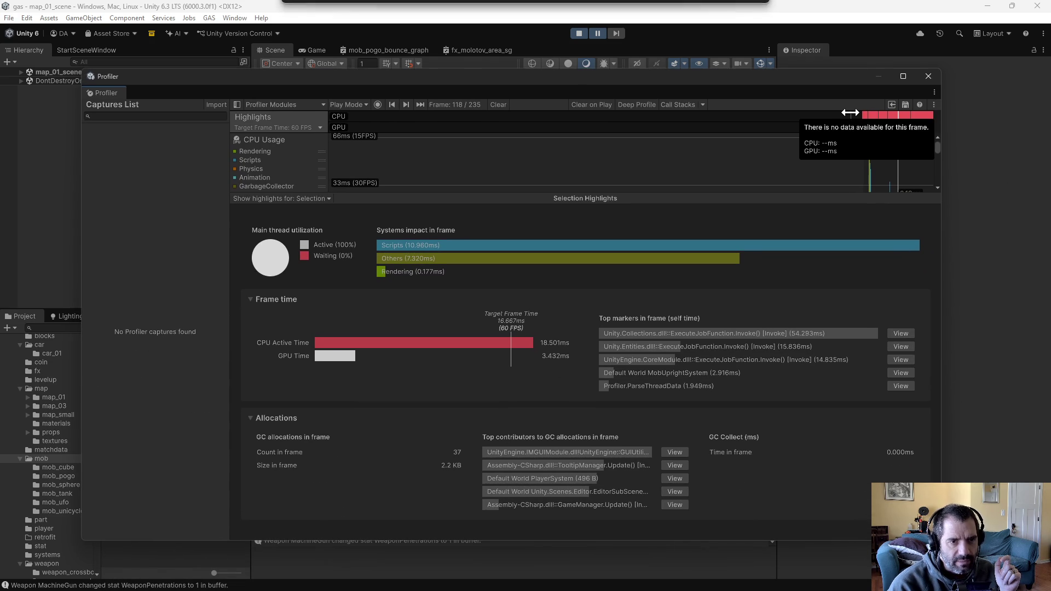
{"action": "left_click", "coordinate": [882, 116]}
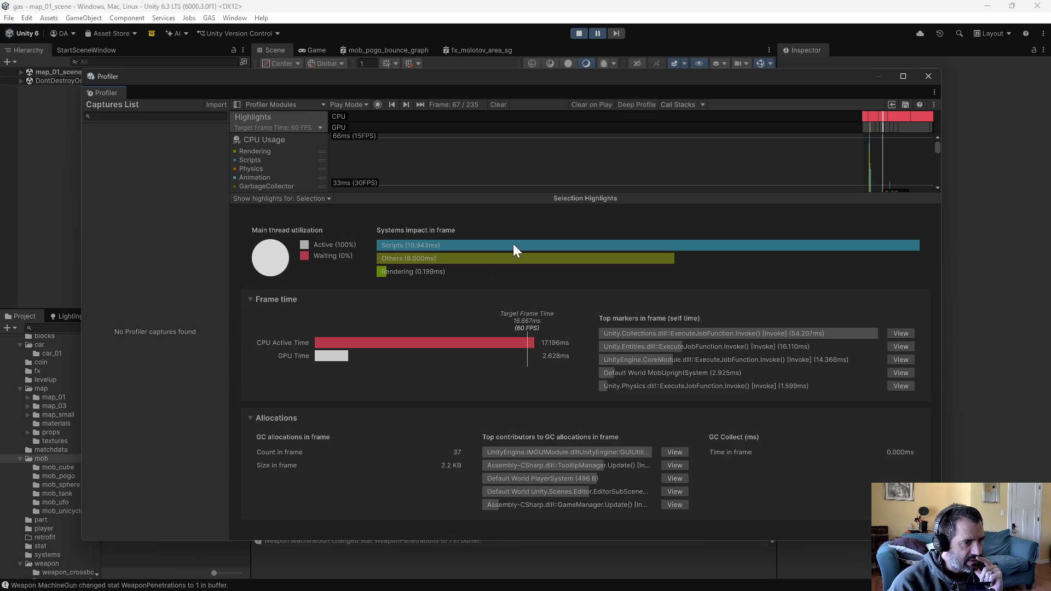
{"action": "mouse_move", "coordinate": [404, 194]}
{"action": "left_mouse_down"}
{"action": "mouse_move", "coordinate": [406, 343]}
{"action": "mouse_move", "coordinate": [448, 309]}
{"action": "mouse_move", "coordinate": [445, 363]}
{"action": "mouse_move", "coordinate": [446, 351]}
{"action": "left_mouse_up"}
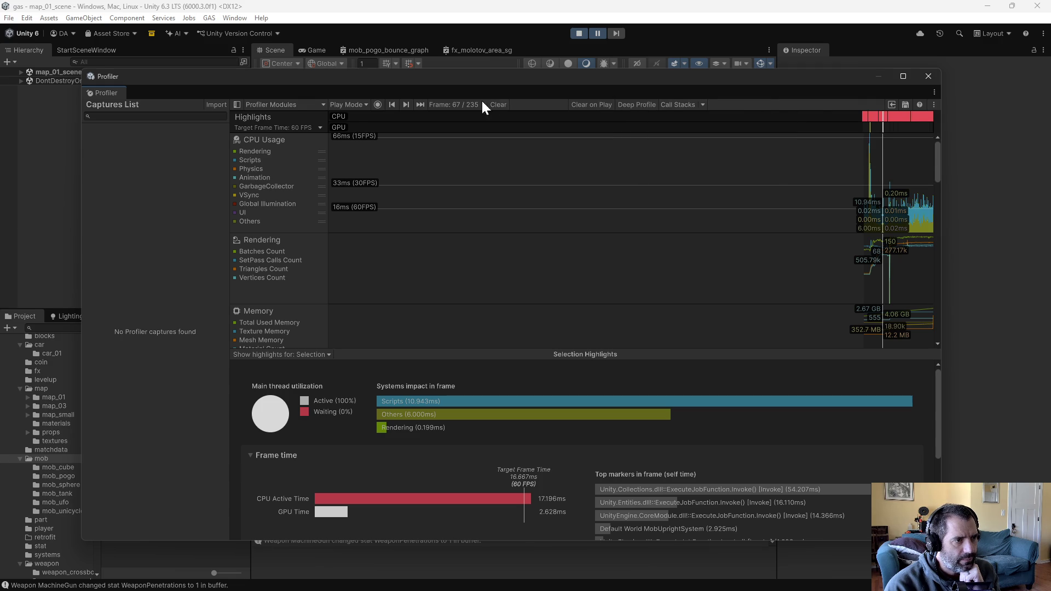
{"action": "left_click", "coordinate": [350, 105]}
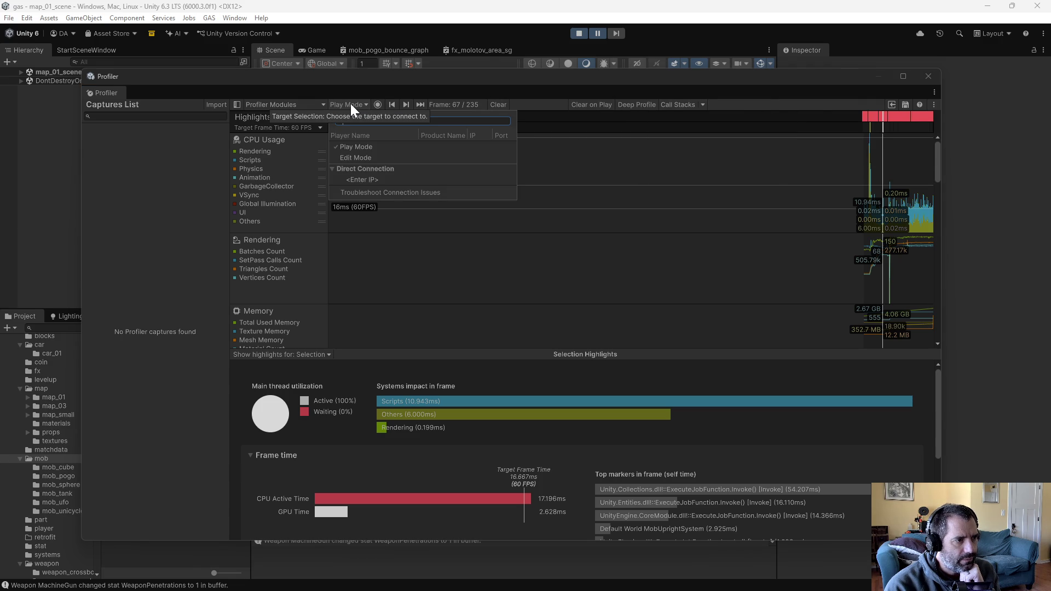
{"action": "left_click", "coordinate": [346, 103]}
{"action": "left_click", "coordinate": [324, 105]}
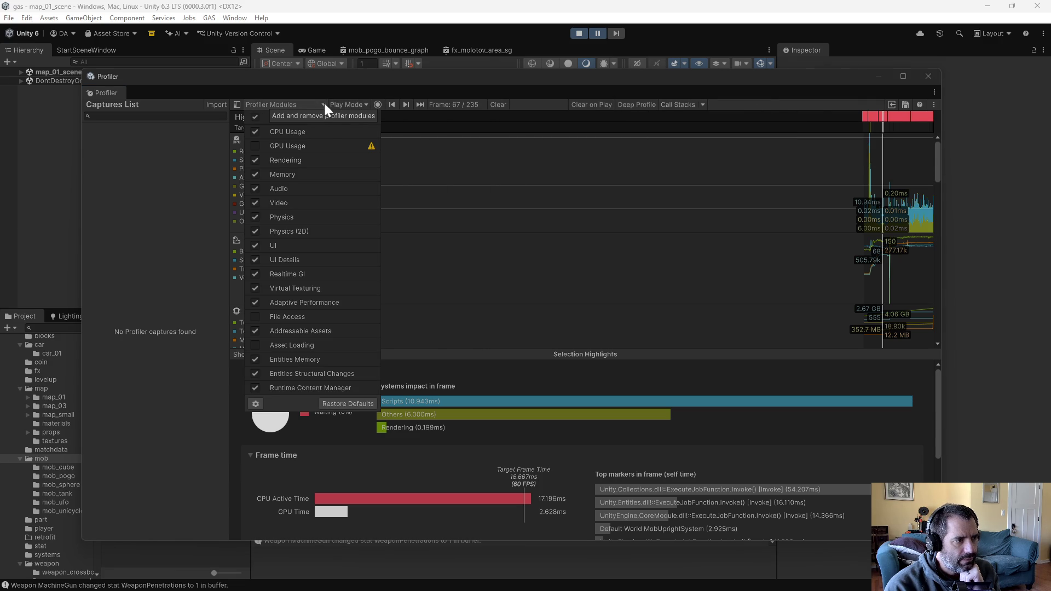
{"action": "left_click", "coordinate": [324, 103]}
Step: Drag-select frames 67–73 to get their summary: 17.197 ms median, 24.843 ms maximum
{"action": "scroll", "coordinate": [884, 212], "scroll_direction": "down", "scroll_amount": 2}
{"action": "scroll", "coordinate": [885, 217], "scroll_direction": "up", "scroll_amount": 2}
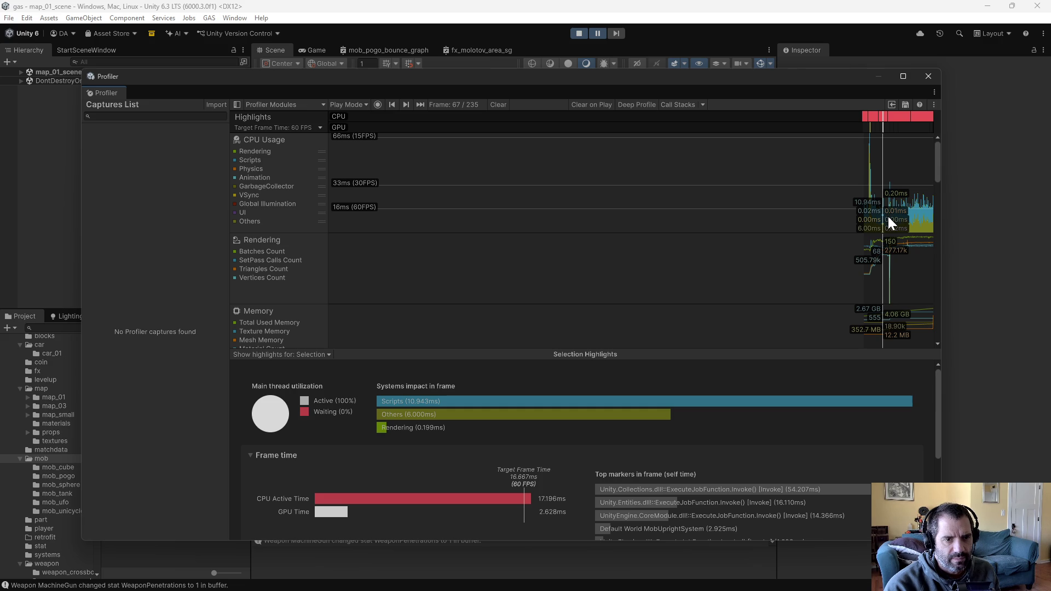
{"action": "mouse_move", "coordinate": [883, 122]}
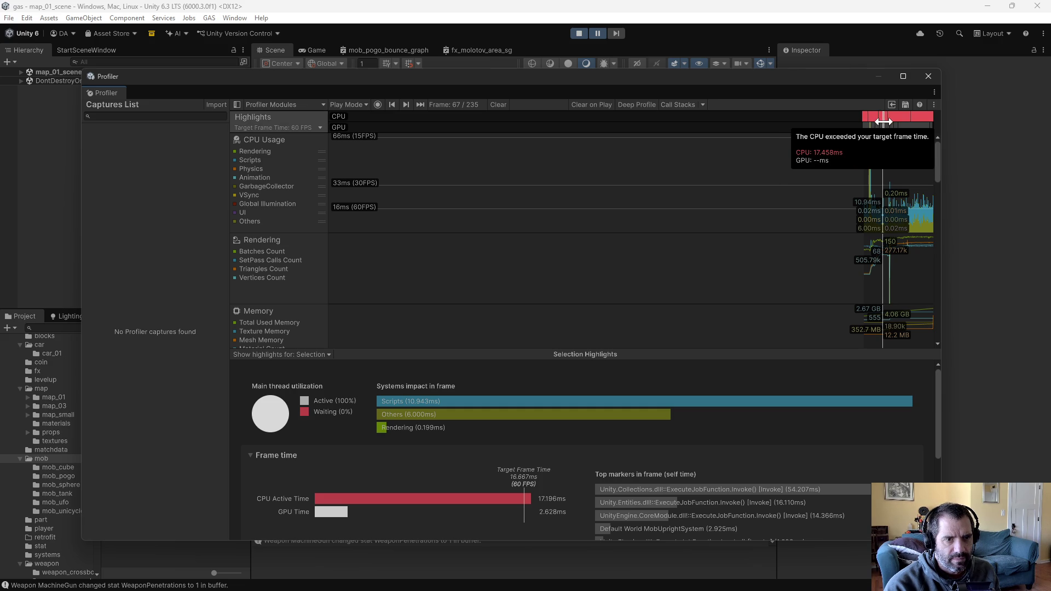
{"action": "left_click_drag", "start_coordinate": [884, 122], "coordinate": [889, 122]}
{"action": "scroll", "coordinate": [572, 306], "scroll_direction": "down", "scroll_amount": 3}
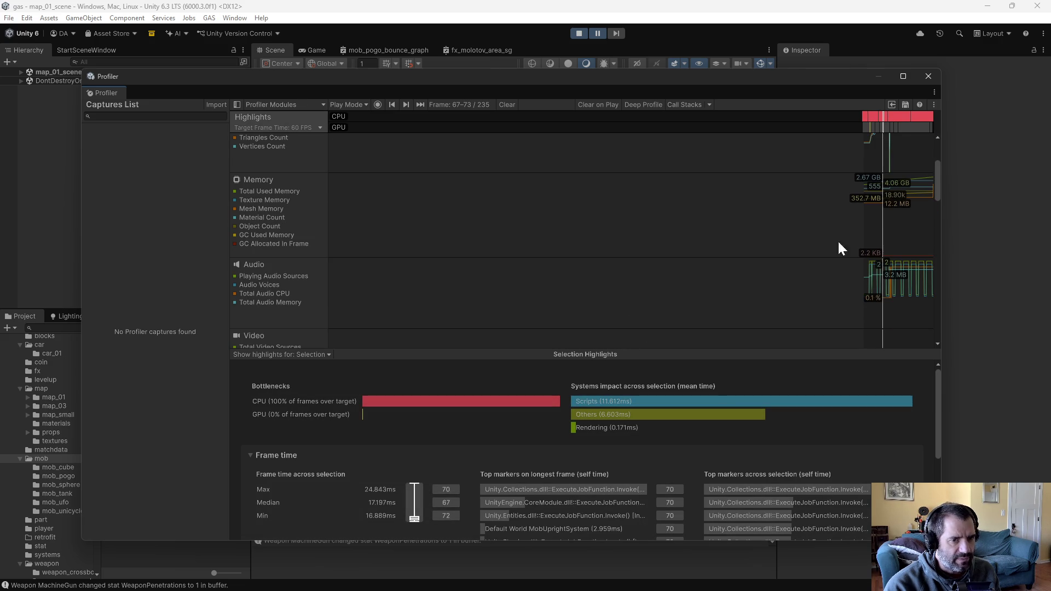
Step: Open the Frame Debugger from Window > Analysis and close it again
{"action": "scroll", "coordinate": [868, 174], "scroll_direction": "up", "scroll_amount": 3}
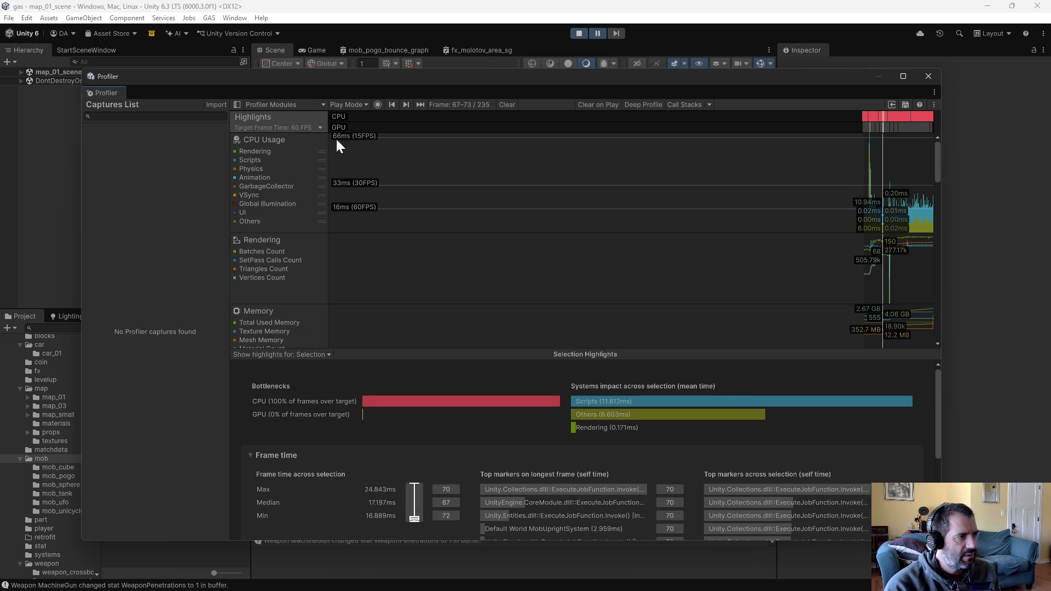
{"action": "left_click", "coordinate": [235, 18]}
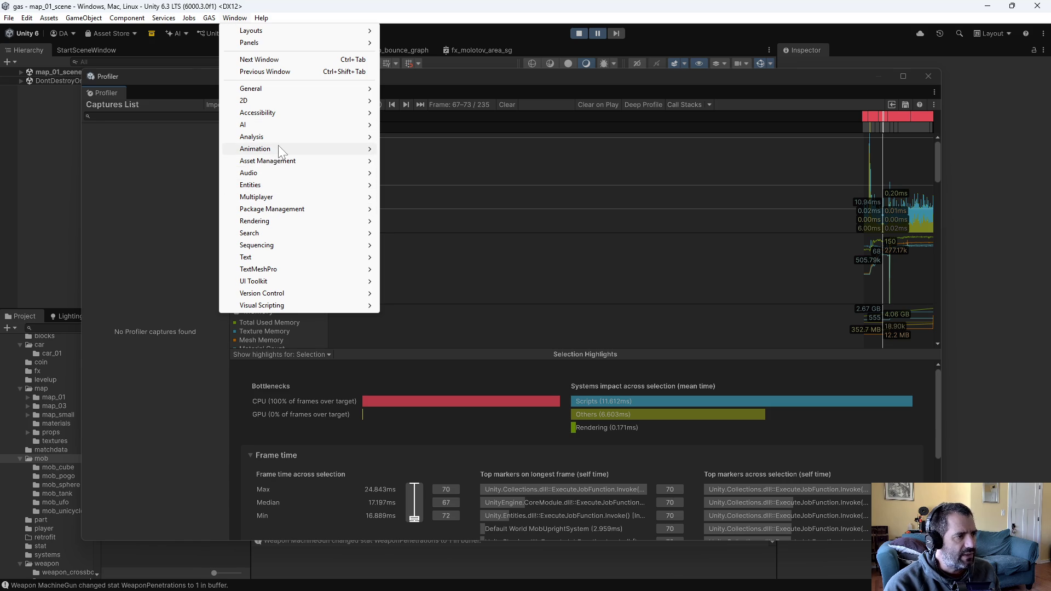
{"action": "mouse_move", "coordinate": [281, 141]}
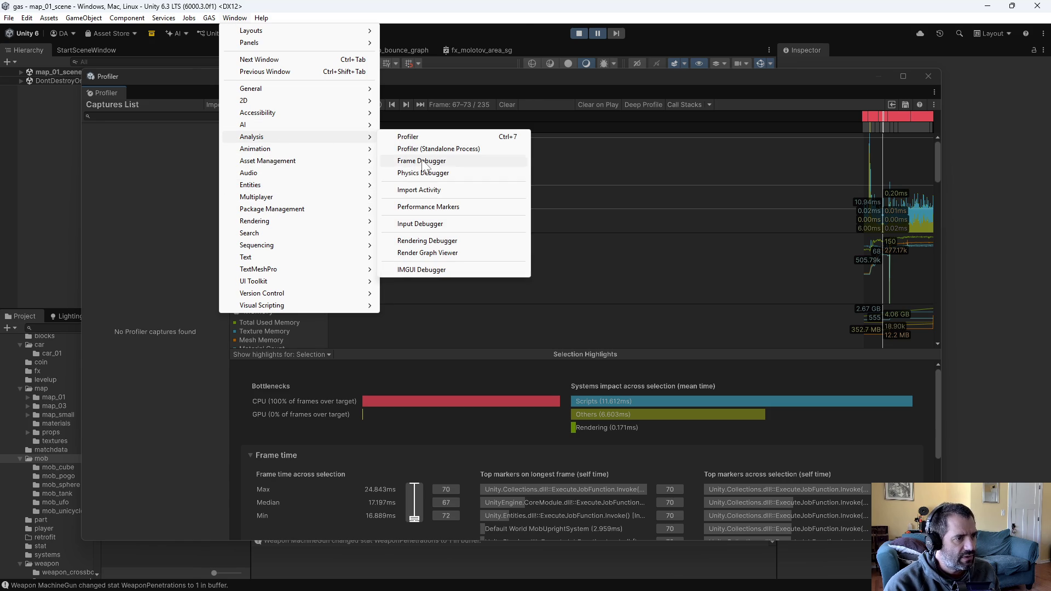
{"action": "left_click", "coordinate": [422, 161]}
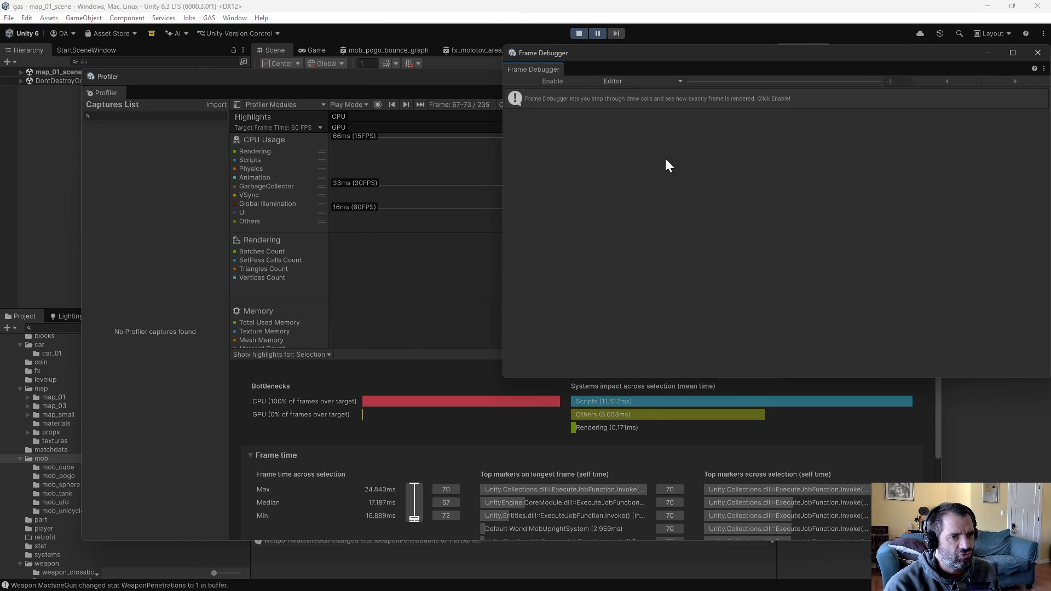
{"action": "left_click", "coordinate": [1039, 52]}
Step: Reopen the Window > Analysis list and switch the Profiler details to the Timeline view
{"action": "left_click", "coordinate": [235, 18]}
{"action": "mouse_move", "coordinate": [272, 142]}
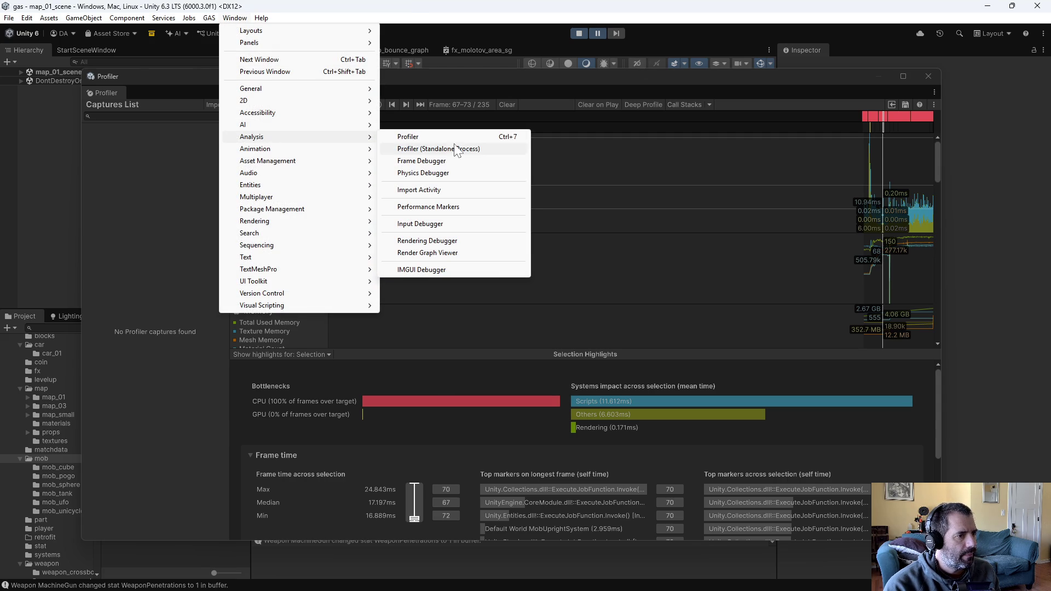
{"action": "left_click", "coordinate": [471, 254]}
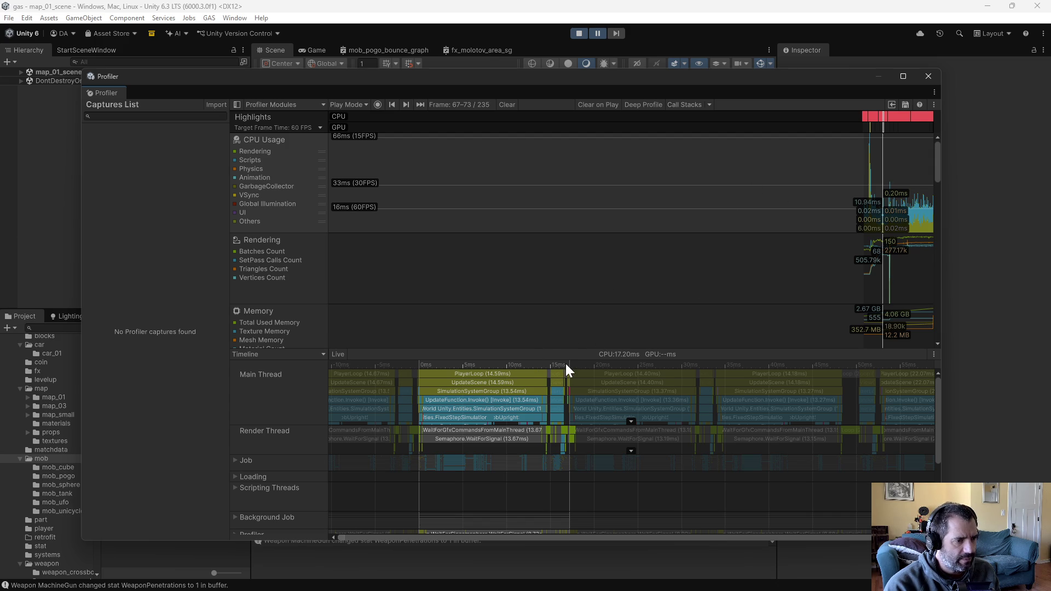
Step: Zoom in and enlarge the Profiler timeline and its main thread lane
{"action": "scroll", "coordinate": [477, 428], "scroll_direction": "up", "scroll_amount": 5}
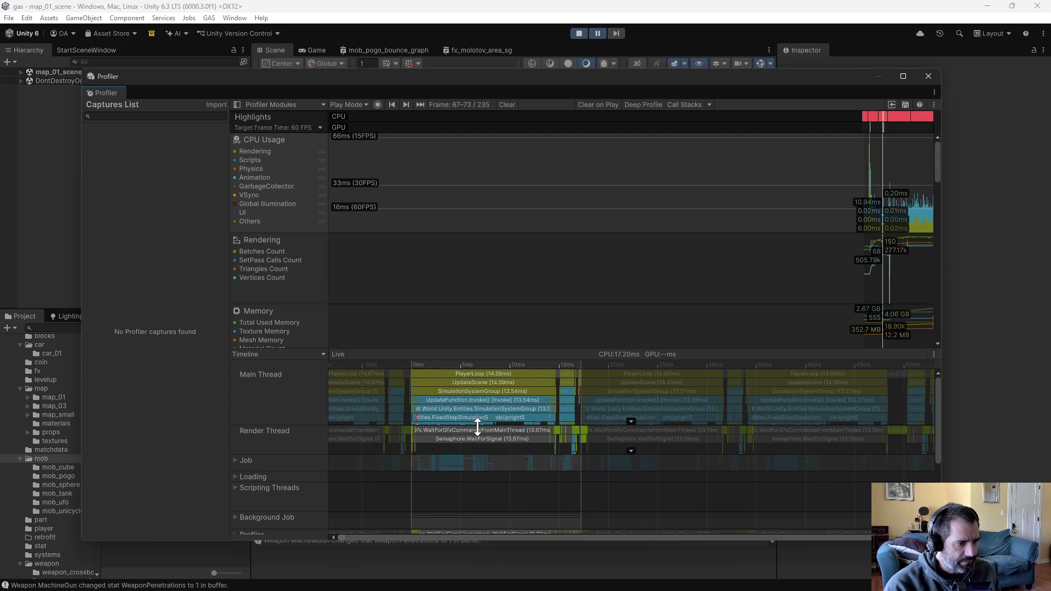
{"action": "scroll", "coordinate": [477, 424], "scroll_direction": "up", "scroll_amount": 1}
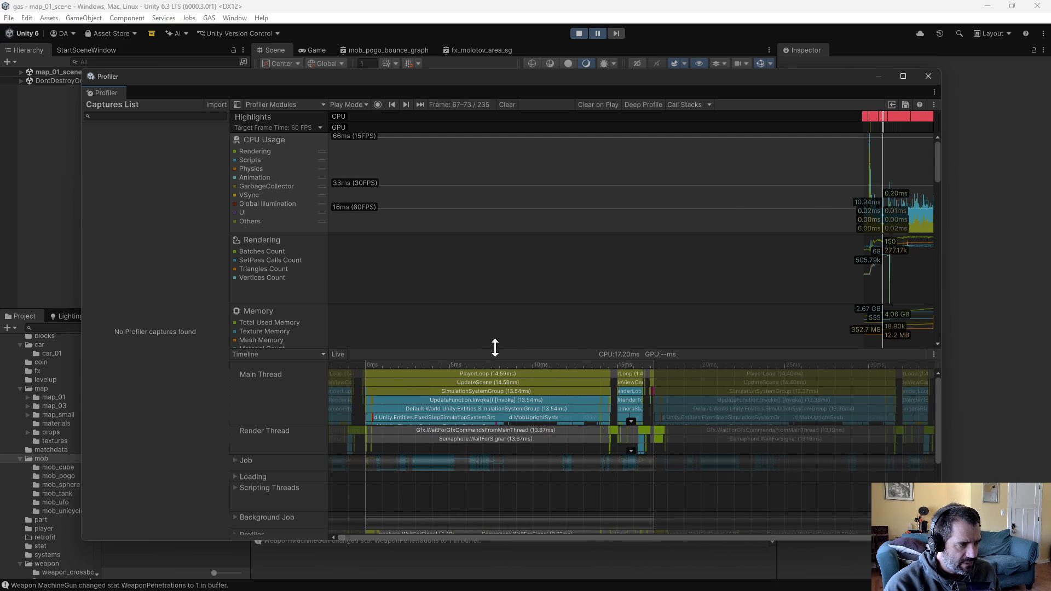
{"action": "left_click_drag", "start_coordinate": [307, 426], "coordinate": [308, 508]}
{"action": "left_click_drag", "start_coordinate": [449, 356], "coordinate": [455, 195]}
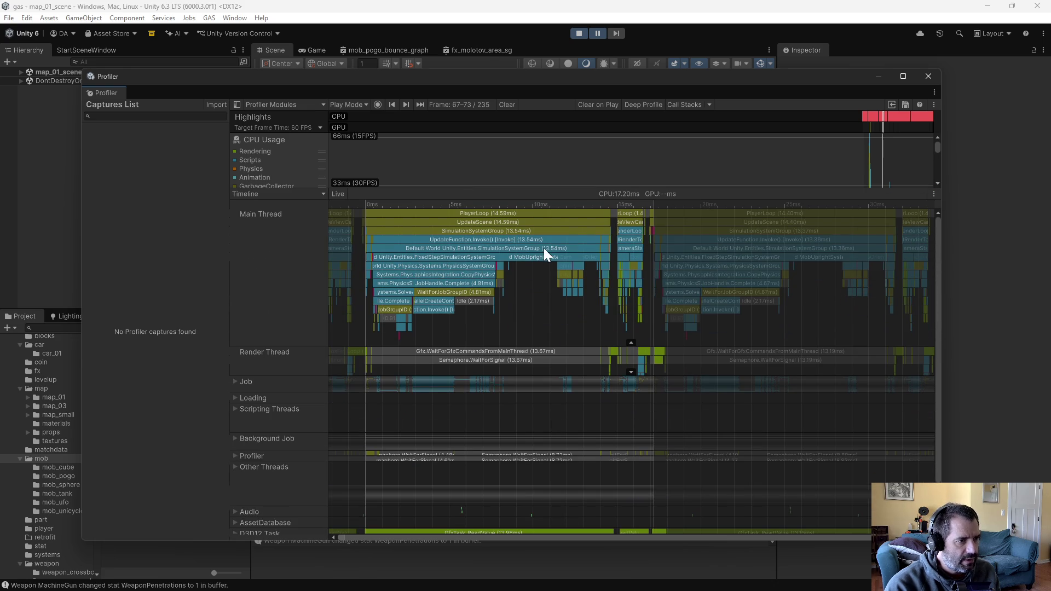
Step: Inspect PhysicsSystemGroup (7.23 ms), FixedStepSimulationSystemGroup and MobMoveSystem (0.538 ms) timeline markers
{"action": "left_click", "coordinate": [456, 267]}
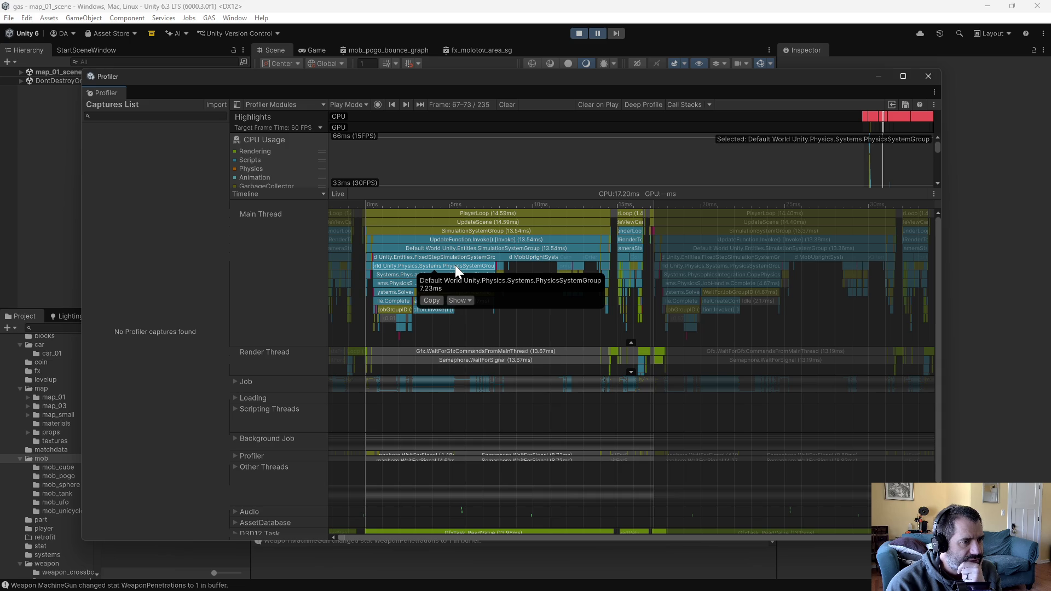
{"action": "left_click", "coordinate": [553, 260]}
{"action": "left_click", "coordinate": [557, 323]}
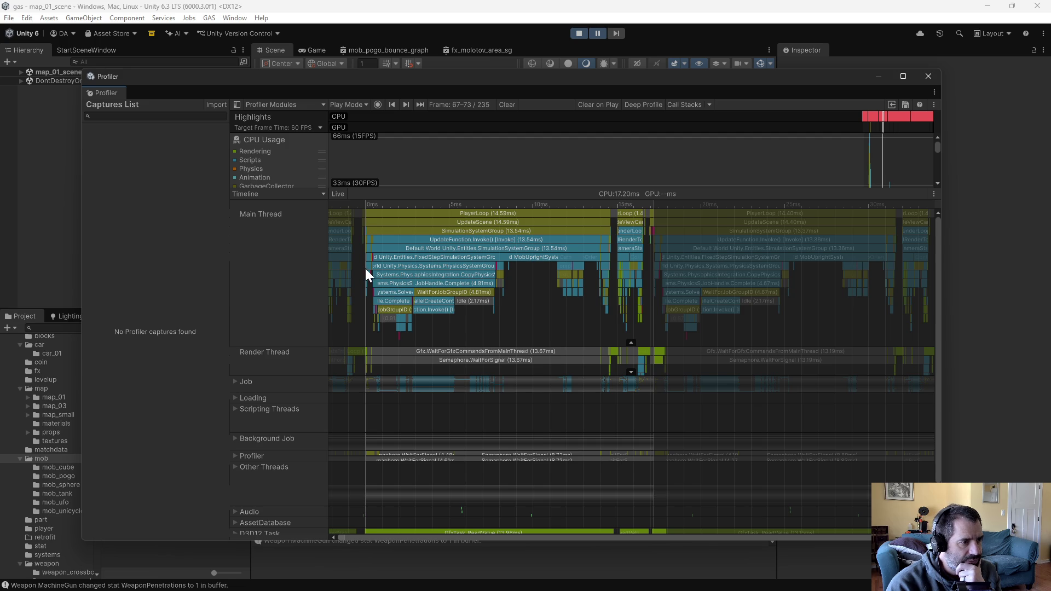
{"action": "scroll", "coordinate": [417, 298], "scroll_direction": "up", "scroll_amount": 3}
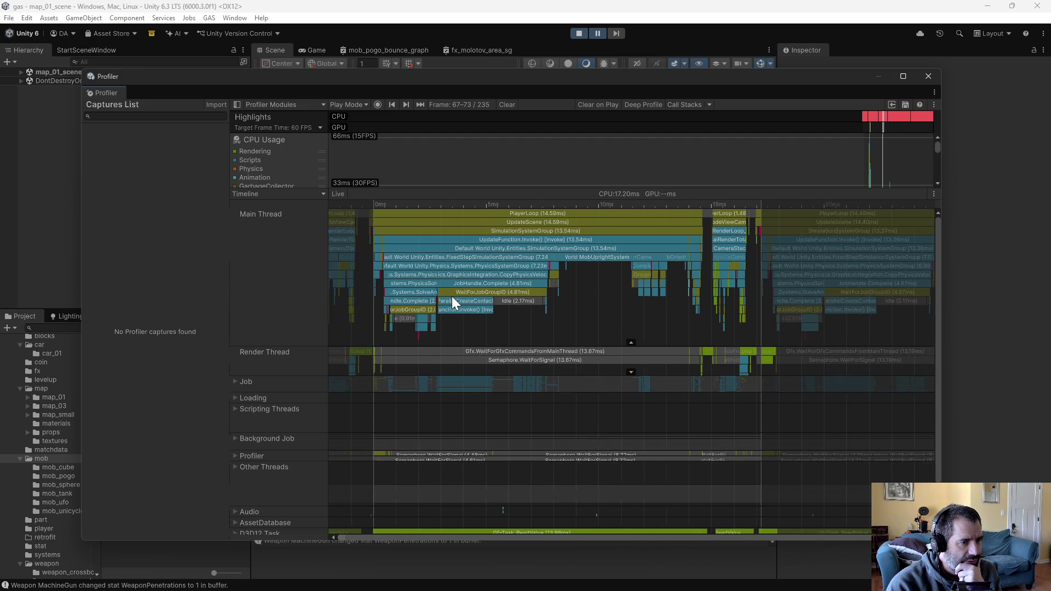
{"action": "scroll", "coordinate": [497, 298], "scroll_direction": "up", "scroll_amount": 5}
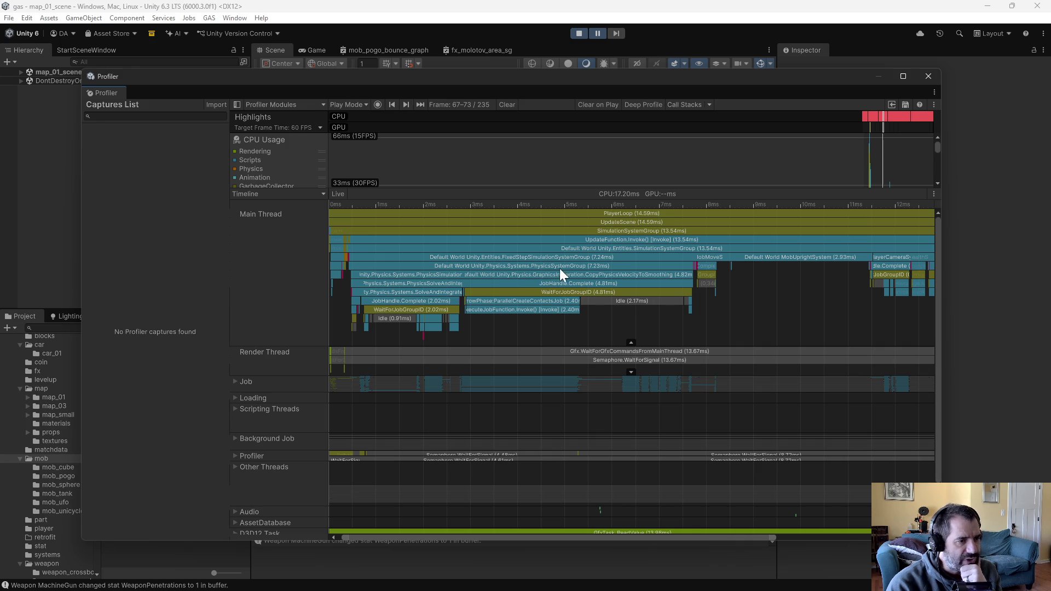
{"action": "left_click", "coordinate": [582, 266]}
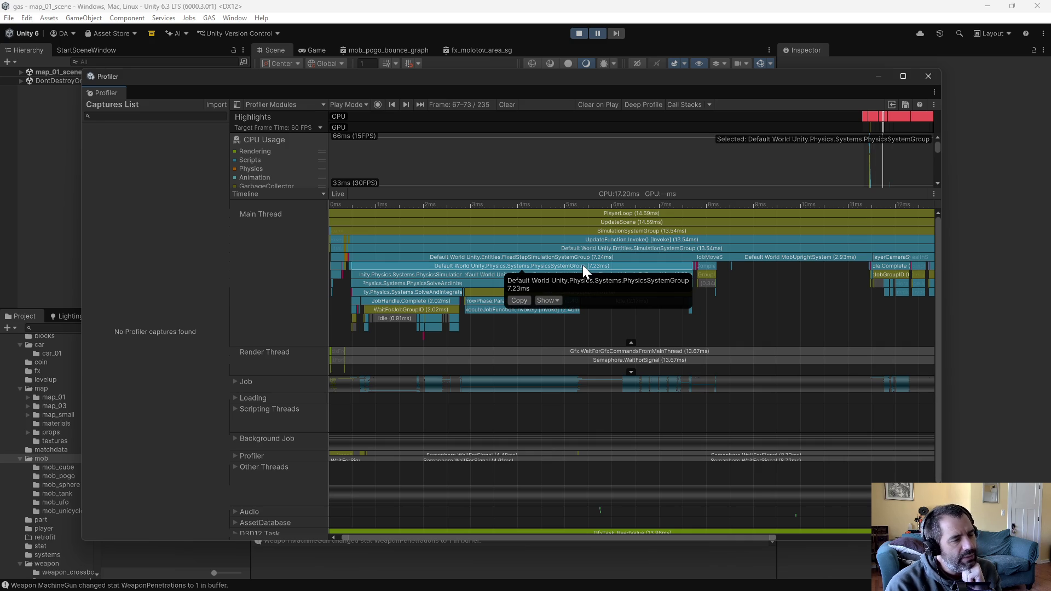
{"action": "left_click", "coordinate": [597, 241]}
{"action": "left_click", "coordinate": [611, 255]}
{"action": "left_click", "coordinate": [714, 259]}
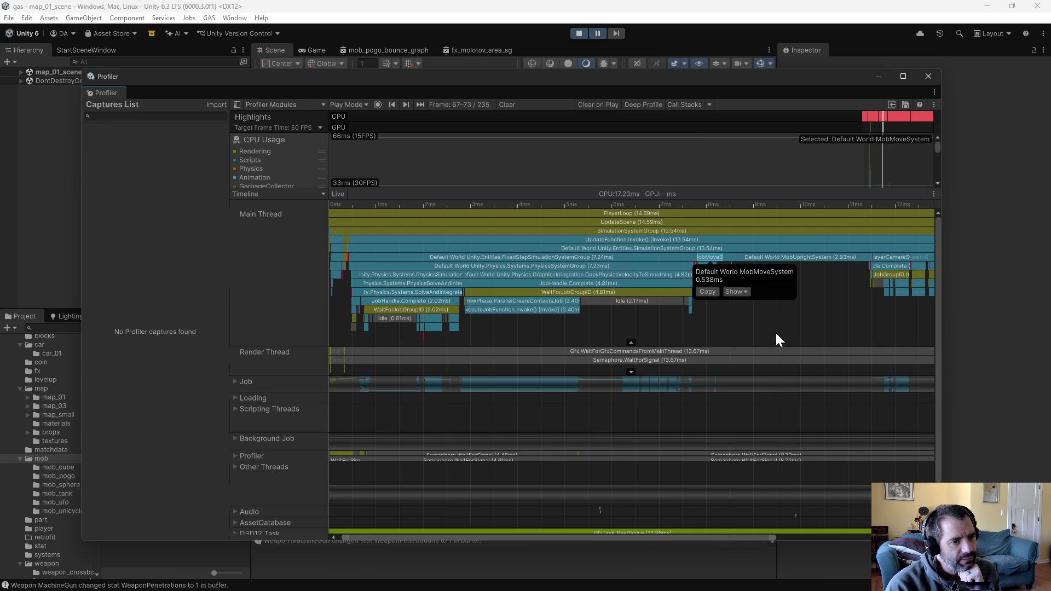
Step: Inspect MobOrientSystem, PlayerCameraSystem, HealthSystem and MobSpawningInSystem timings in the timeline
{"action": "left_click_drag", "start_coordinate": [769, 337], "coordinate": [723, 347]}
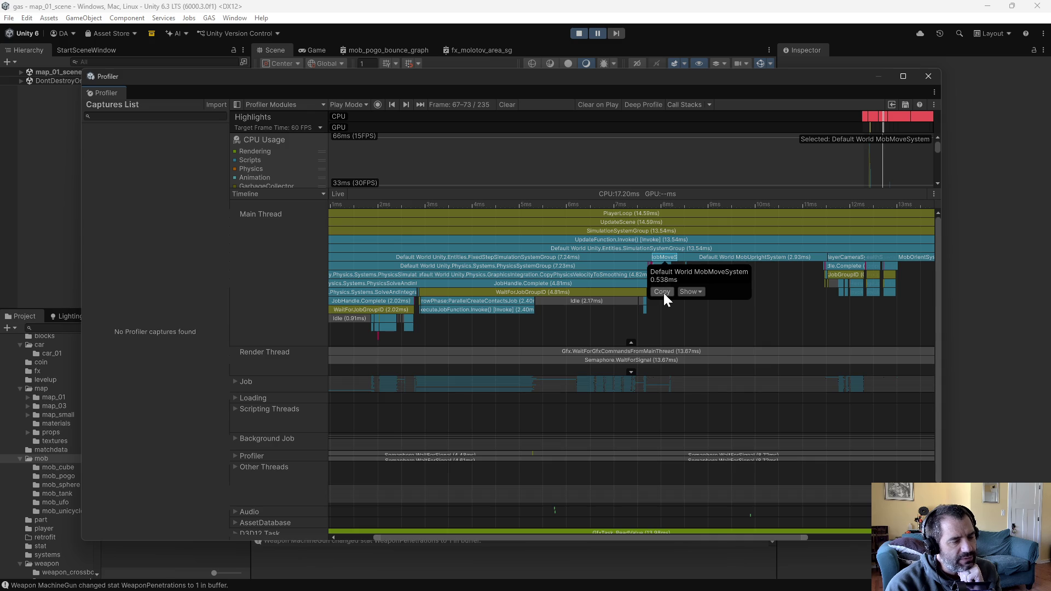
{"action": "left_click_drag", "start_coordinate": [807, 321], "coordinate": [656, 314]}
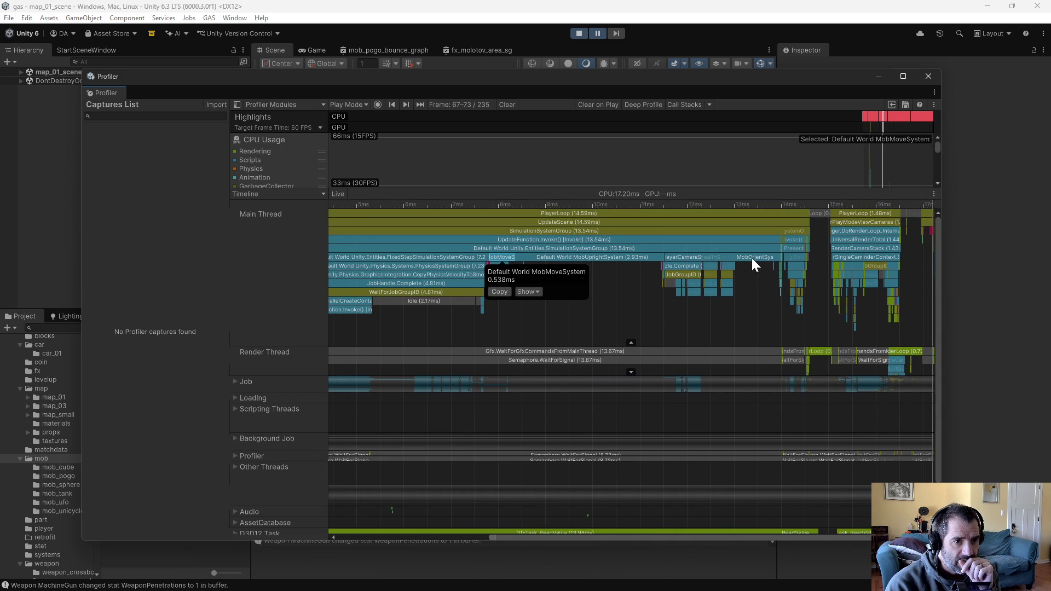
{"action": "left_click", "coordinate": [752, 258]}
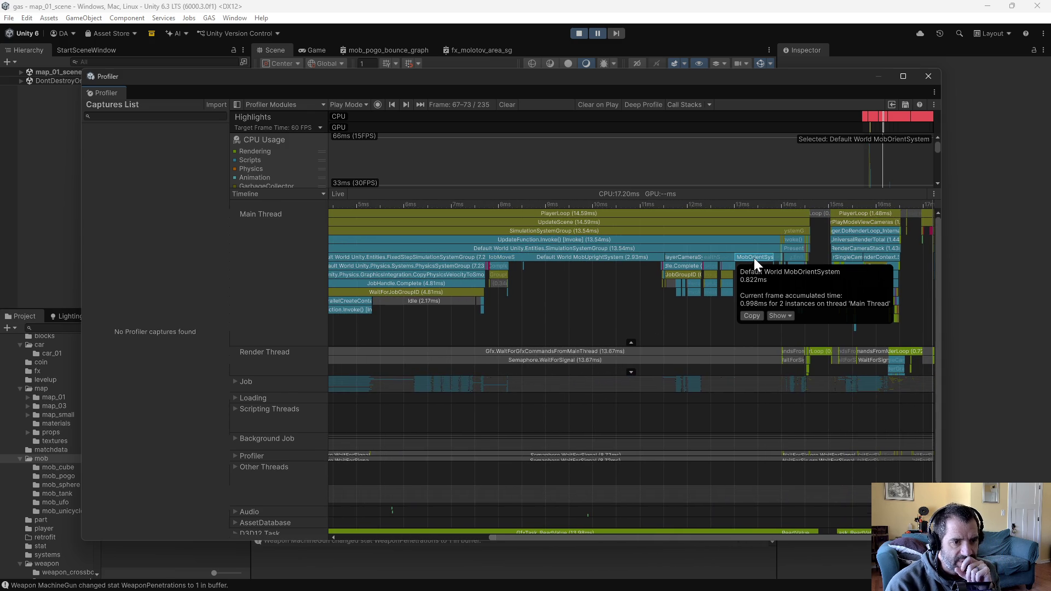
{"action": "left_click", "coordinate": [698, 258]}
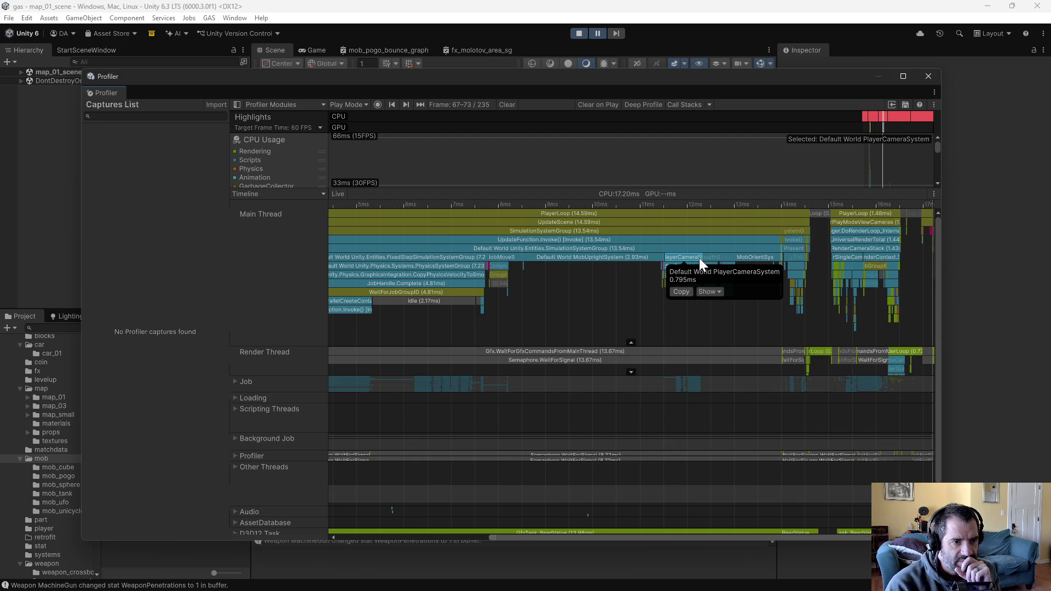
{"action": "left_click", "coordinate": [716, 256]}
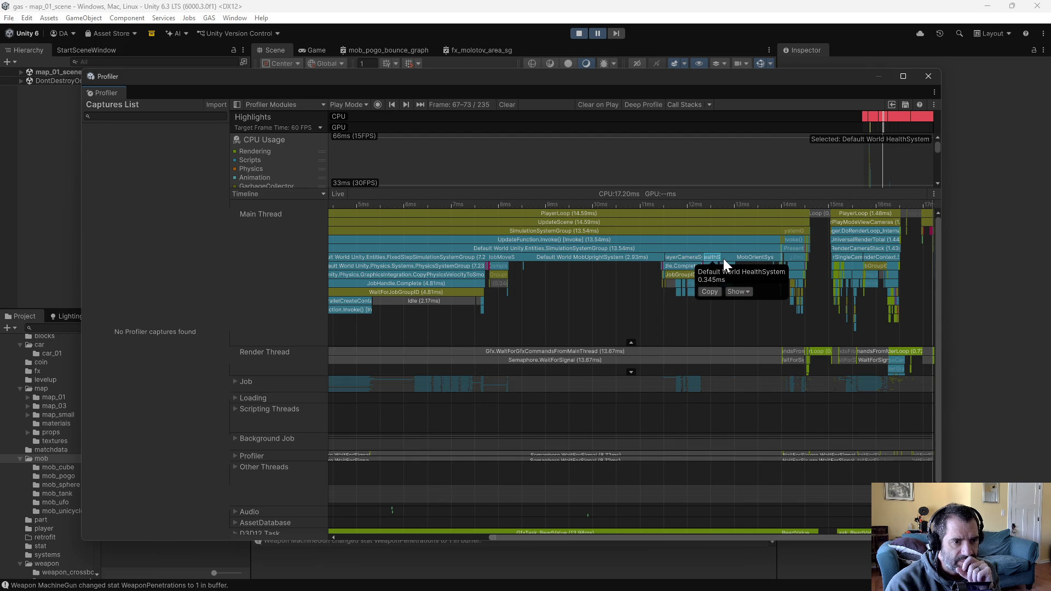
{"action": "left_click", "coordinate": [727, 257]}
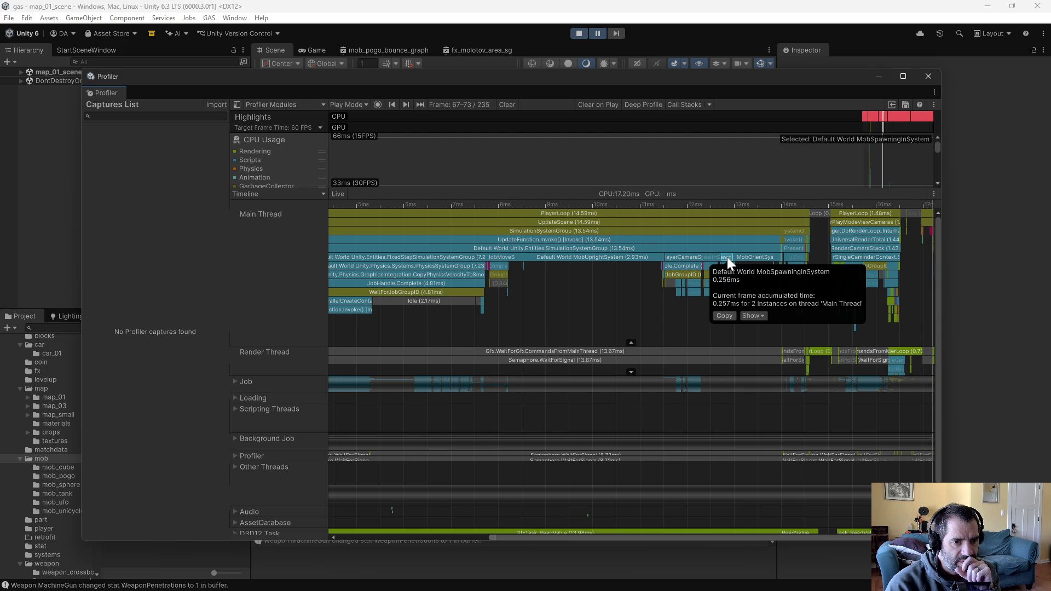
{"action": "left_click", "coordinate": [515, 257]}
Step: Inspect FixedStepSimulationSystemGroup, BeginInitializationEntityCommandBufferSystem, GC.Alloc and the 0.907 ms Idle sample
{"action": "left_click_drag", "start_coordinate": [564, 343], "coordinate": [806, 362]}
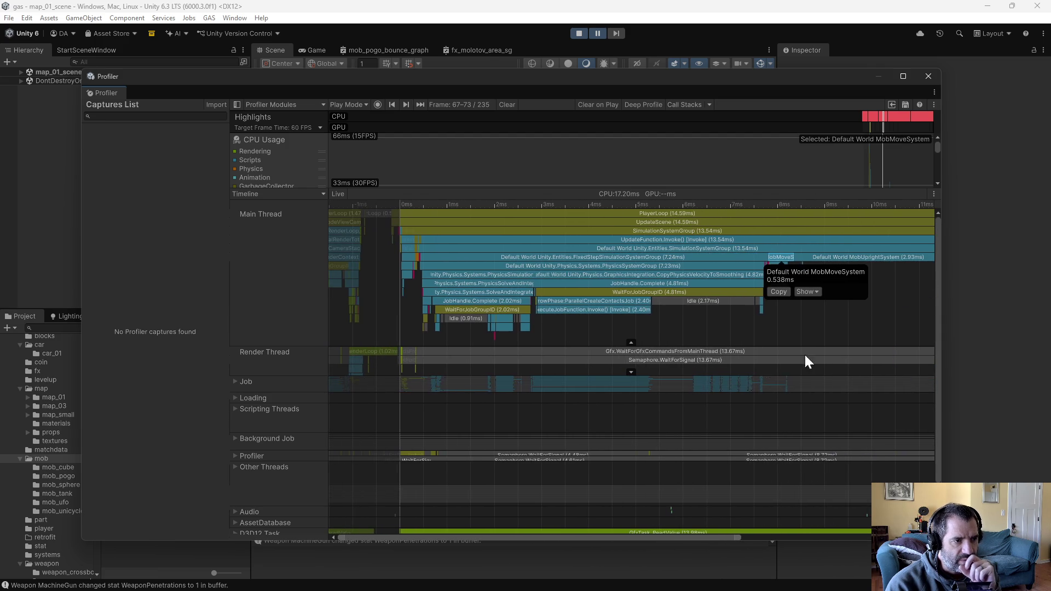
{"action": "left_click", "coordinate": [479, 260]}
{"action": "left_click", "coordinate": [407, 258]}
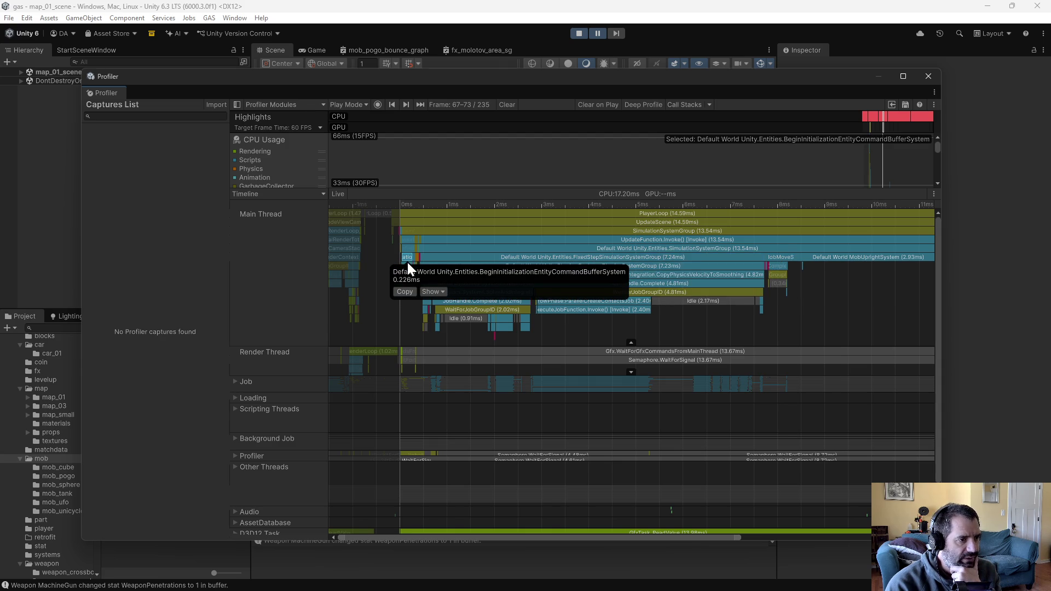
{"action": "scroll", "coordinate": [407, 262], "scroll_direction": "up", "scroll_amount": 4}
{"action": "scroll", "coordinate": [412, 263], "scroll_direction": "up", "scroll_amount": 5}
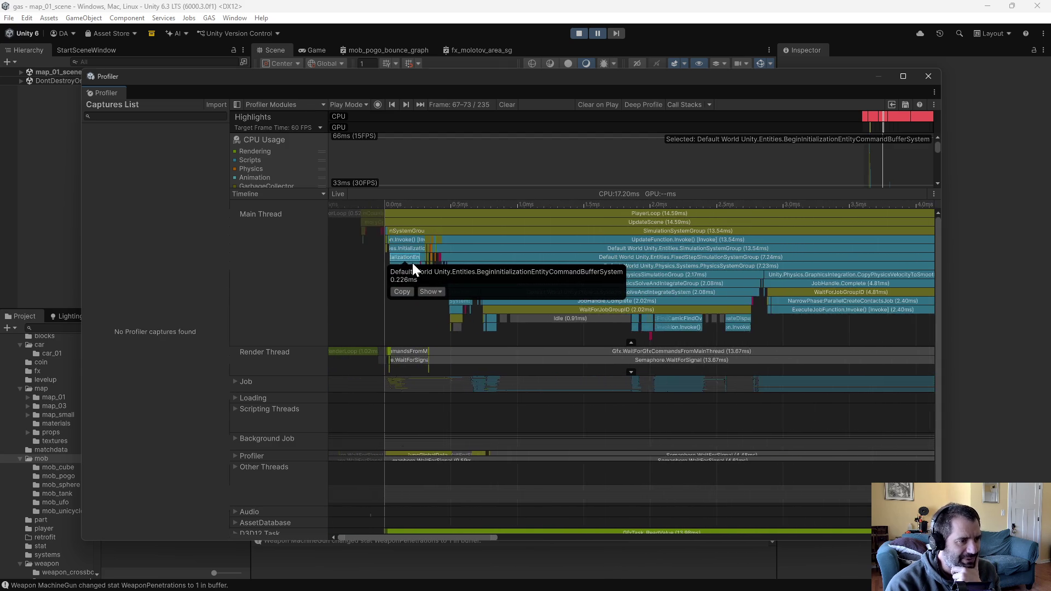
{"action": "left_click", "coordinate": [458, 259]}
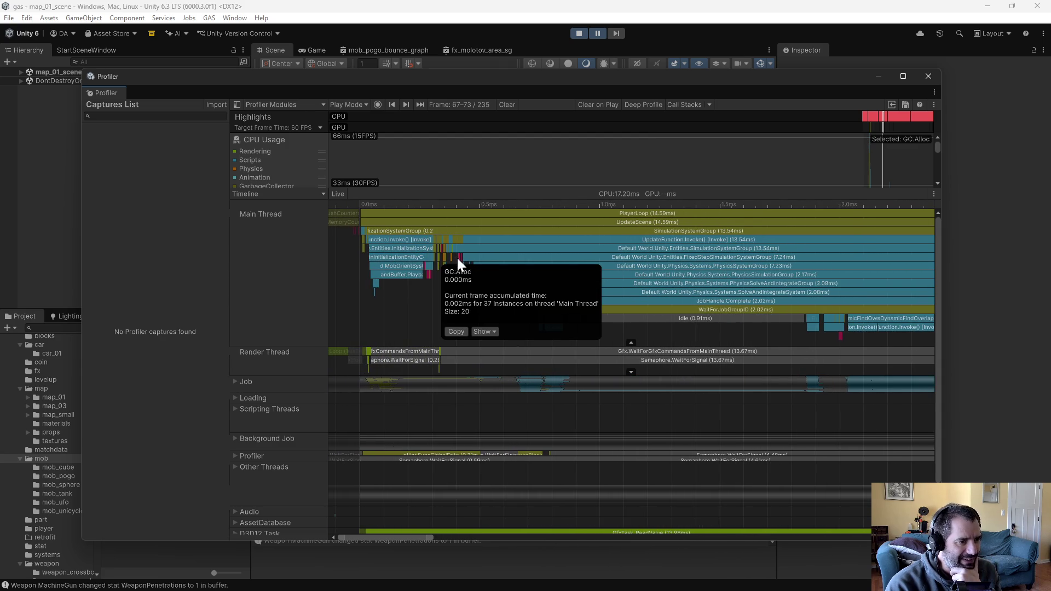
{"action": "left_click_drag", "start_coordinate": [646, 292], "coordinate": [579, 290]}
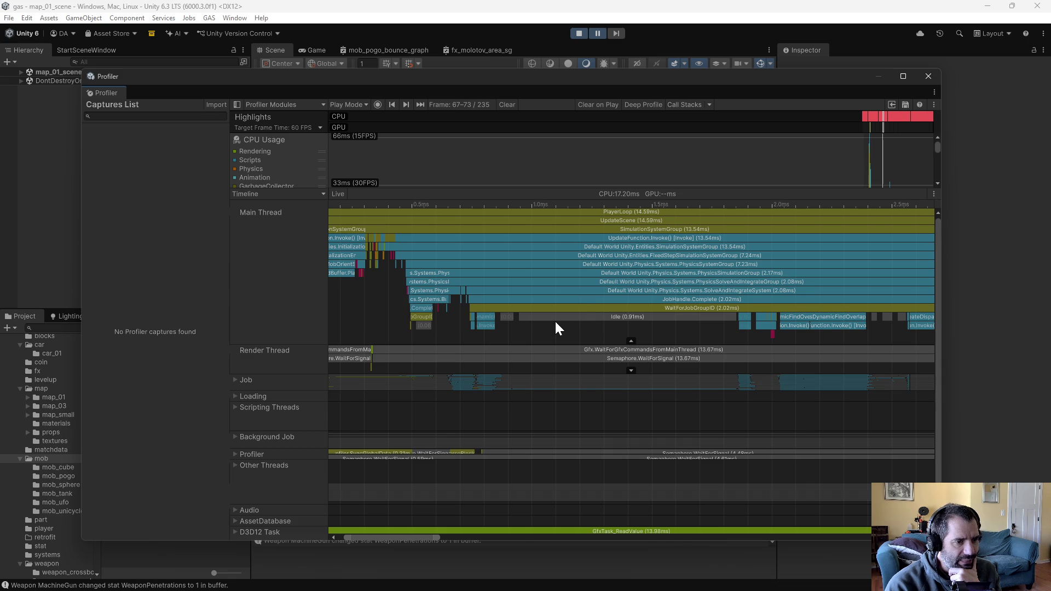
{"action": "left_click", "coordinate": [581, 317]}
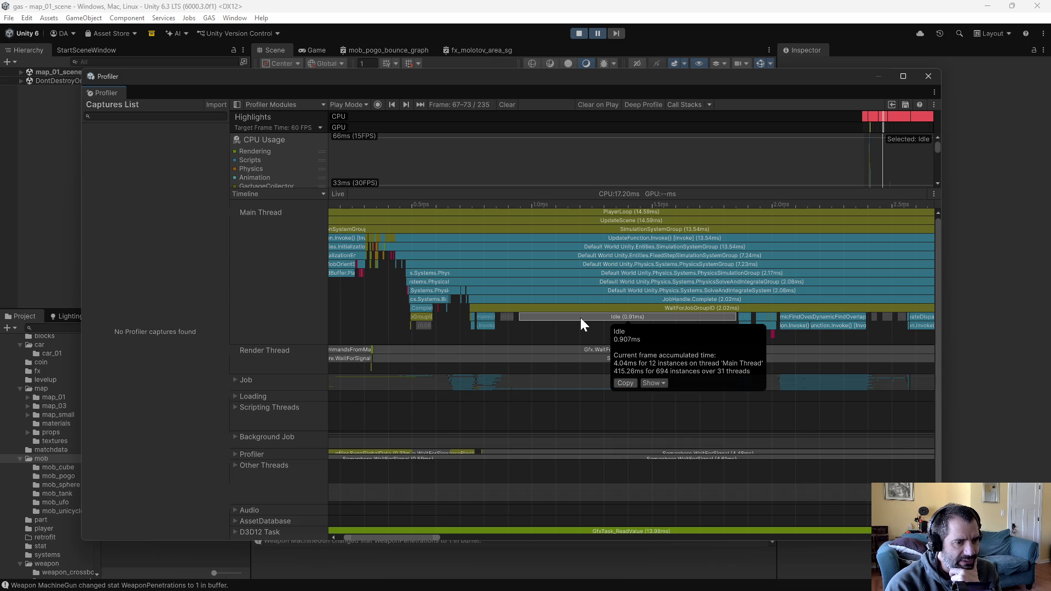
{"action": "scroll", "coordinate": [580, 318], "scroll_direction": "down", "scroll_amount": 2}
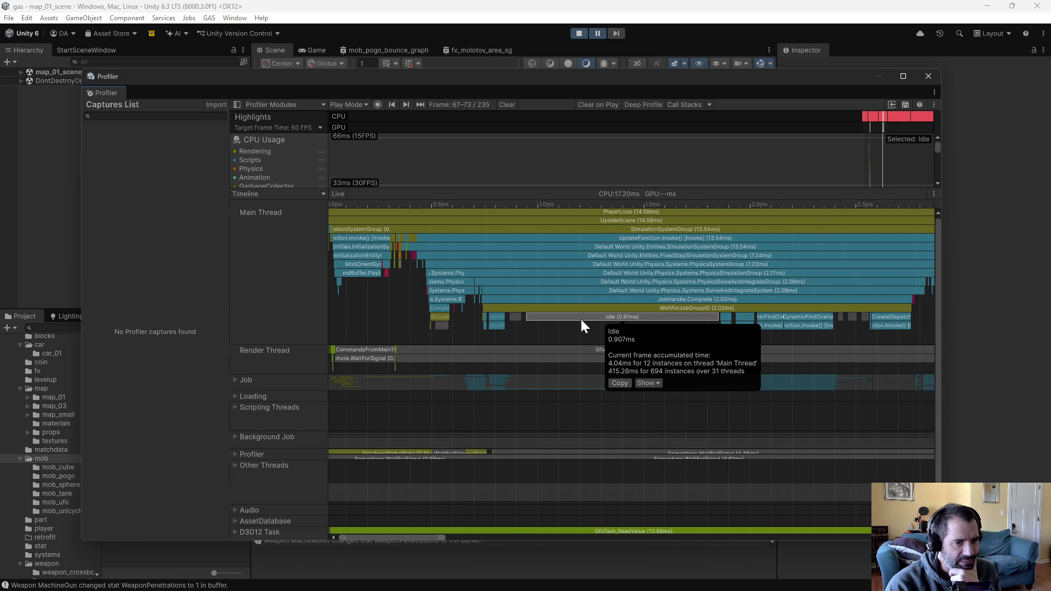
{"action": "scroll", "coordinate": [869, 340], "scroll_direction": "up", "scroll_amount": 5}
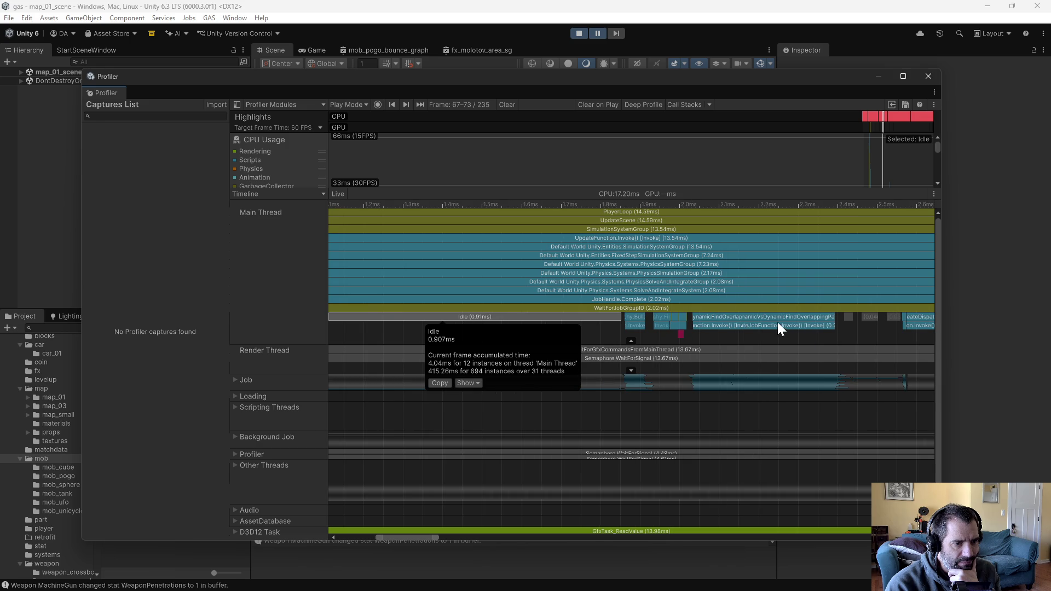
{"action": "scroll", "coordinate": [723, 312], "scroll_direction": "up", "scroll_amount": 1}
{"action": "scroll", "coordinate": [674, 288], "scroll_direction": "down", "scroll_amount": 3}
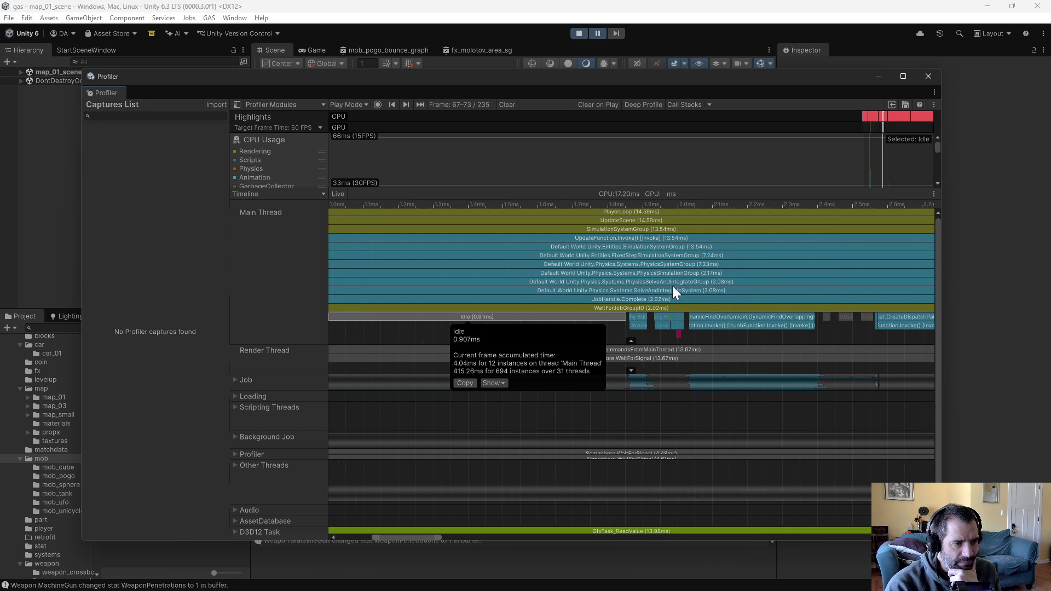
{"action": "scroll", "coordinate": [675, 291], "scroll_direction": "down", "scroll_amount": 4}
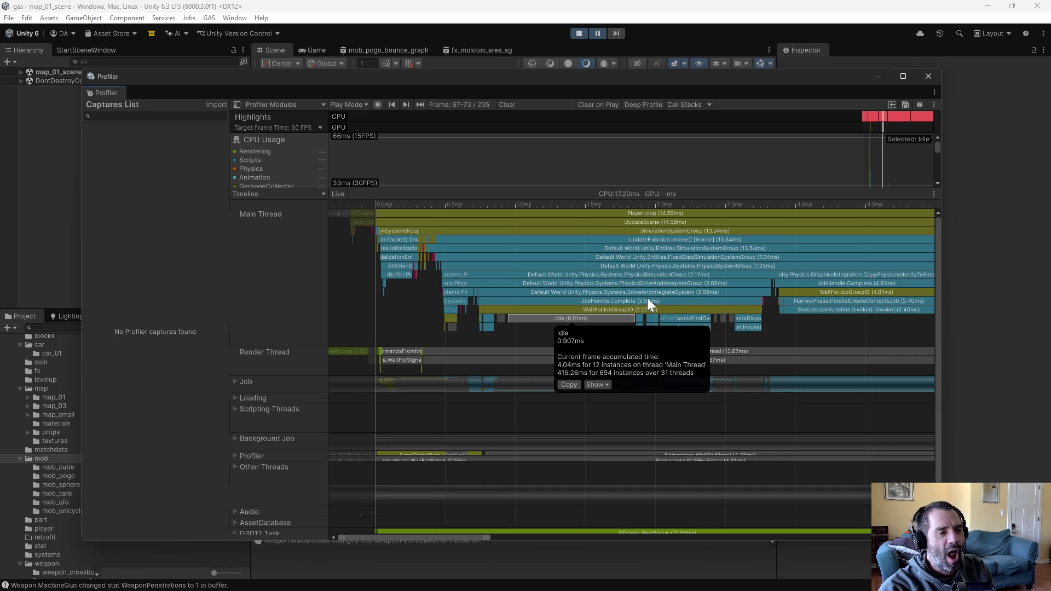
Step: Inspect HealthDamageVisualsSystem and MobUprightSystem, which takes 2.93 ms on the main thread
{"action": "mouse_move", "coordinate": [807, 337]}
{"action": "left_mouse_down"}
{"action": "mouse_move", "coordinate": [404, 360]}
{"action": "mouse_move", "coordinate": [265, 398]}
{"action": "left_mouse_up"}
{"action": "mouse_move", "coordinate": [731, 362]}
{"action": "left_mouse_down"}
{"action": "mouse_move", "coordinate": [686, 328]}
{"action": "mouse_move", "coordinate": [527, 301]}
{"action": "left_mouse_up"}
{"action": "scroll", "coordinate": [527, 301], "scroll_direction": "up", "scroll_amount": 2}
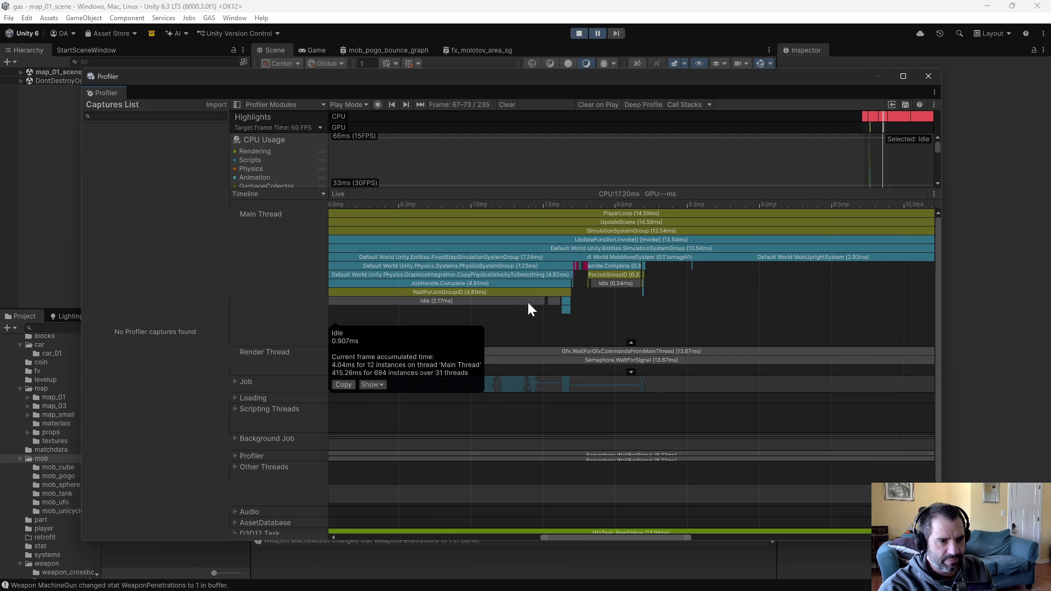
{"action": "scroll", "coordinate": [580, 271], "scroll_direction": "up", "scroll_amount": 1}
{"action": "left_click", "coordinate": [651, 258]}
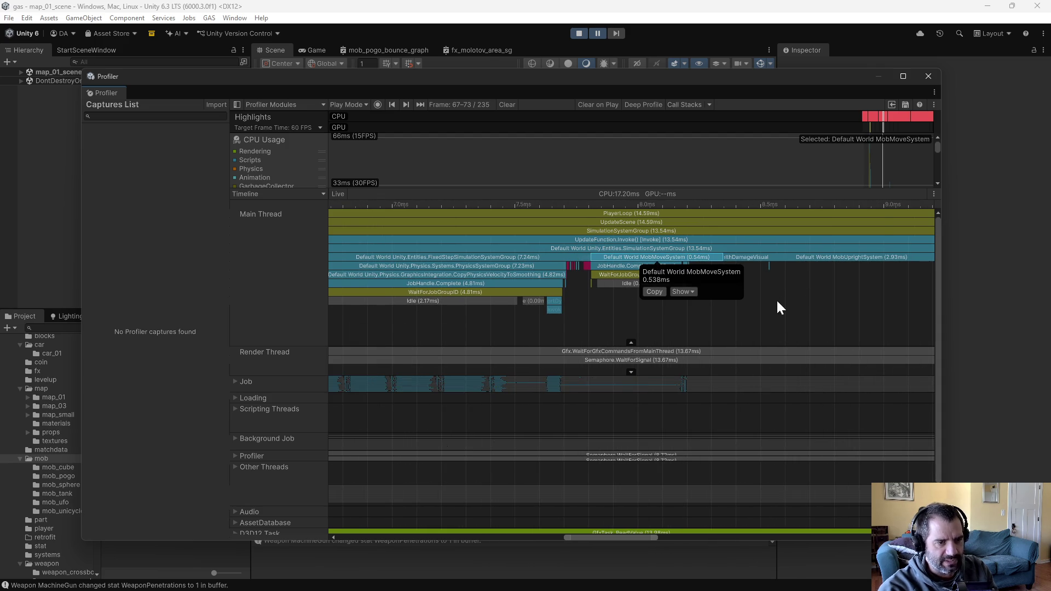
{"action": "left_click", "coordinate": [742, 260]}
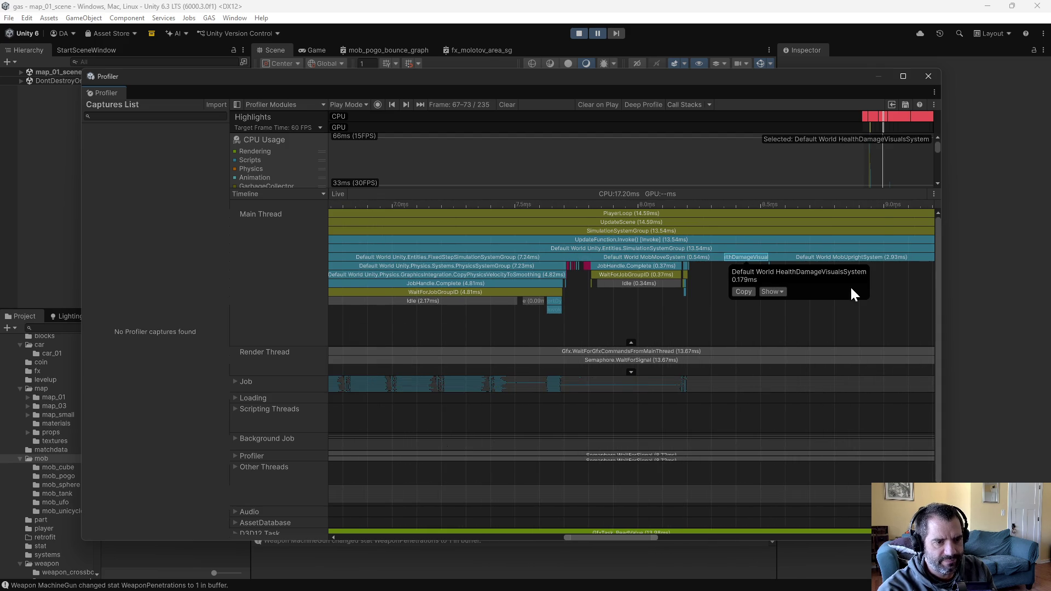
{"action": "left_click_drag", "start_coordinate": [804, 327], "coordinate": [589, 335]}
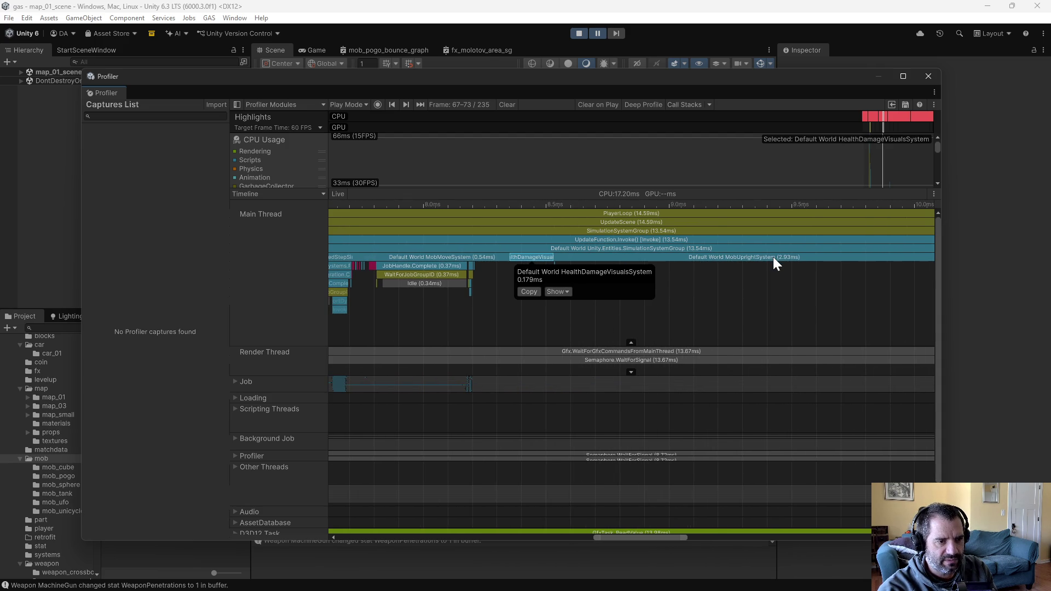
{"action": "left_click", "coordinate": [797, 257]}
{"action": "left_click_drag", "start_coordinate": [798, 291], "coordinate": [704, 304]}
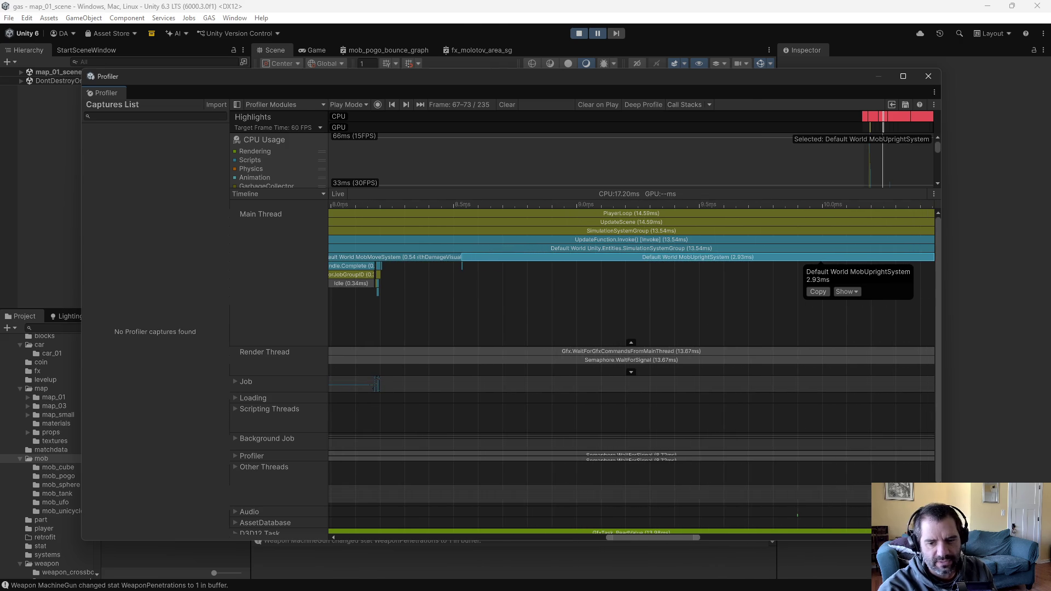
Step: Switch to Emacs and start a find-file prompt
{"action": "key", "text": "alt+Tab"}
{"action": "key", "text": "ctrl+x"}
{"action": "key", "text": "ctrl+f"}
Step: Open MobUprightSystem.cs via 'mobup' and read its CastRay check and damping lines
{"action": "type", "text": "mobup"}
{"action": "key", "text": "Return"}
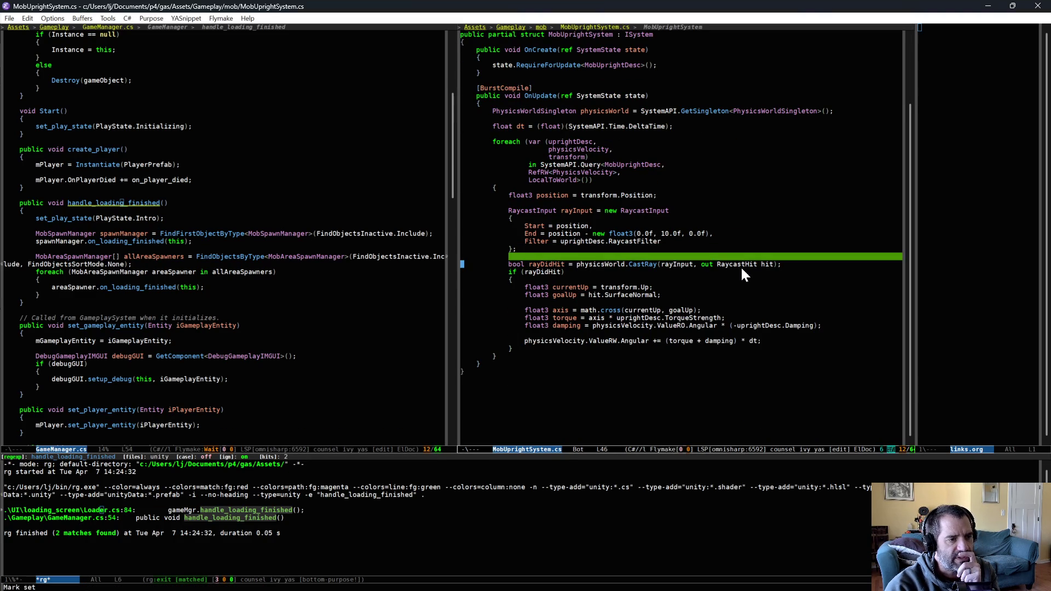
{"action": "left_click", "coordinate": [771, 264]}
{"action": "left_click", "coordinate": [803, 262]}
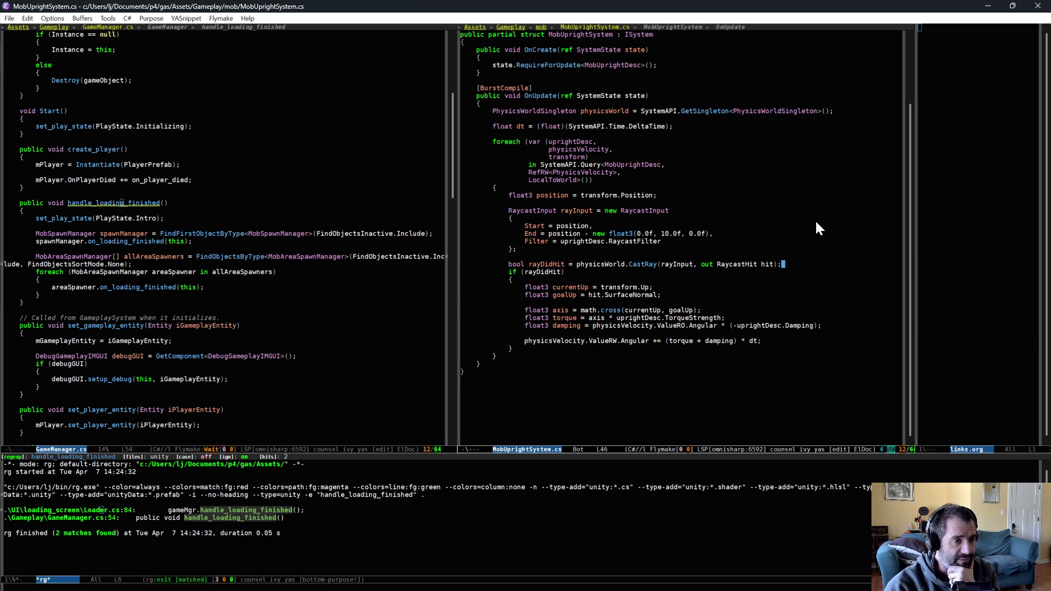
{"action": "left_click", "coordinate": [737, 325]}
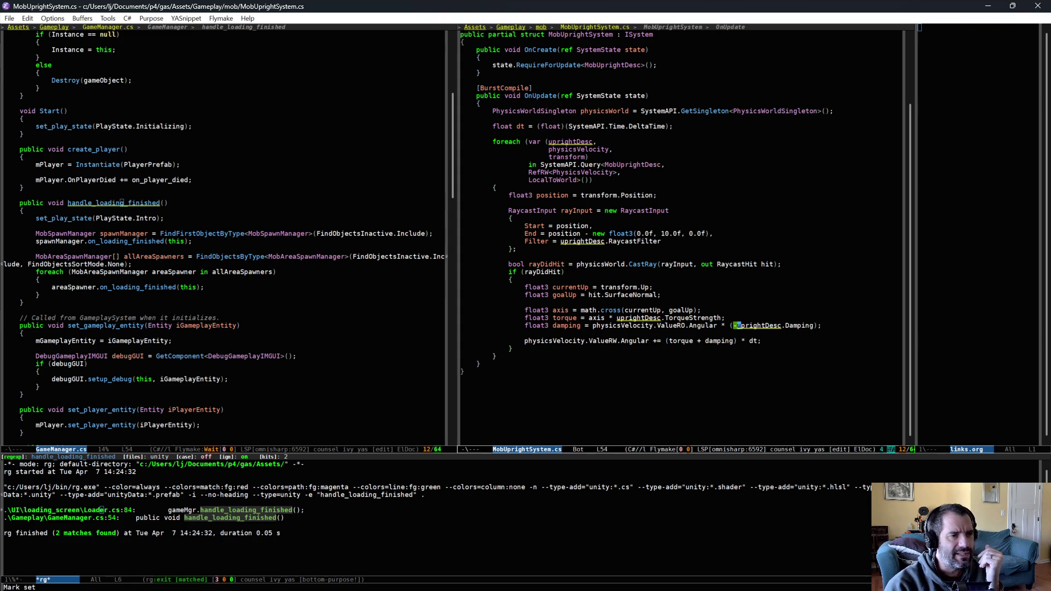
{"action": "type", "text": "-"}
Step: Mark the foreach upright loop region, clear it, and return to the Unity Profiler
{"action": "mouse_move", "coordinate": [496, 141]}
{"action": "left_mouse_down"}
{"action": "mouse_move", "coordinate": [463, 226]}
{"action": "mouse_move", "coordinate": [607, 354]}
{"action": "mouse_move", "coordinate": [620, 353]}
{"action": "left_mouse_up"}
{"action": "key", "text": "alt+w"}
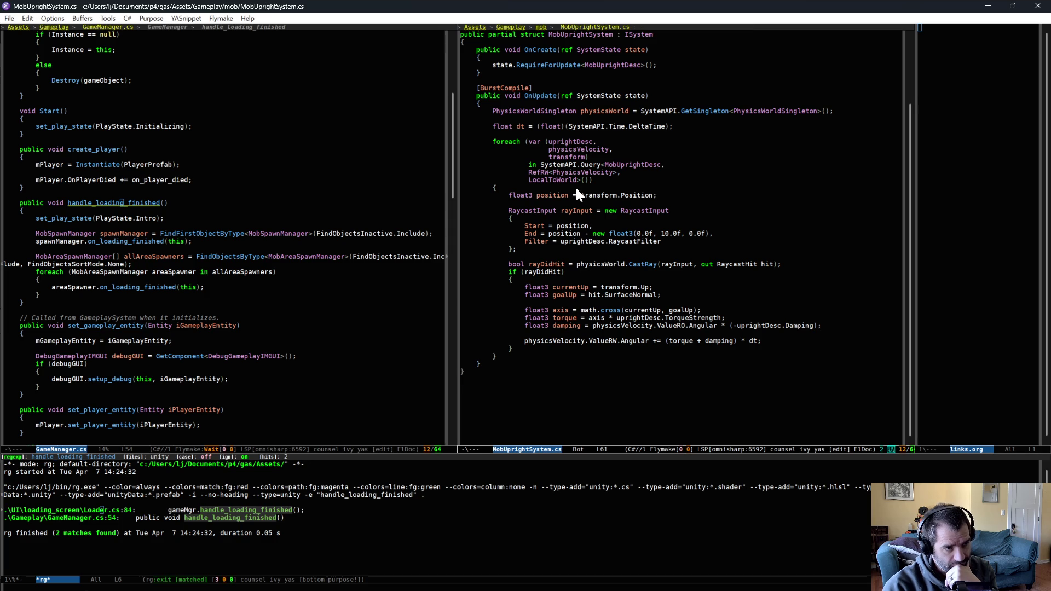
{"action": "mouse_move", "coordinate": [566, 141]}
{"action": "left_mouse_down"}
{"action": "mouse_move", "coordinate": [581, 159]}
{"action": "mouse_move", "coordinate": [614, 349]}
{"action": "left_mouse_up"}
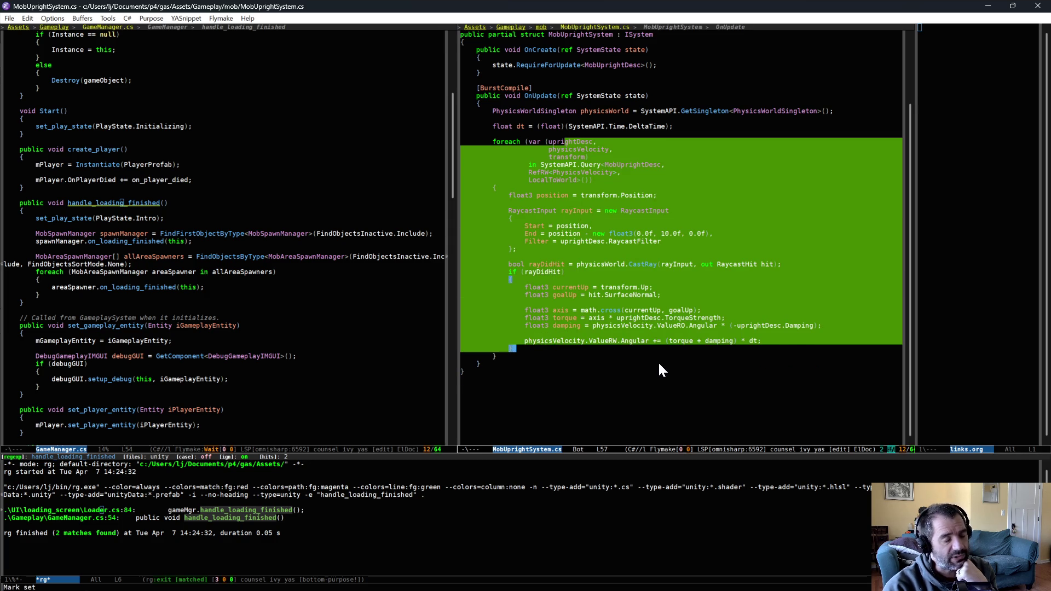
{"action": "key", "text": "alt+w"}
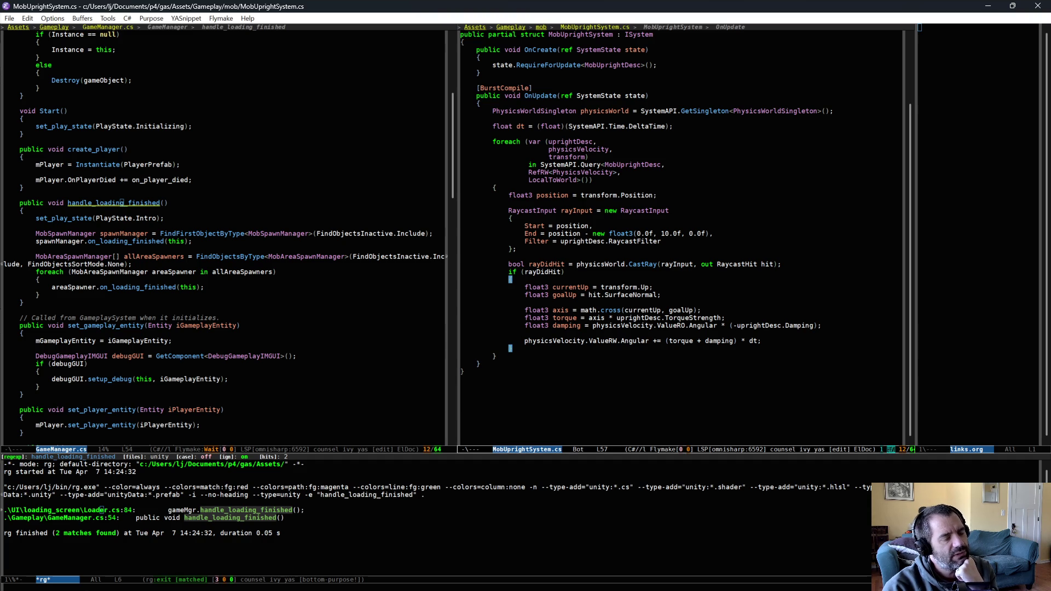
{"action": "key", "text": "alt+Tab"}
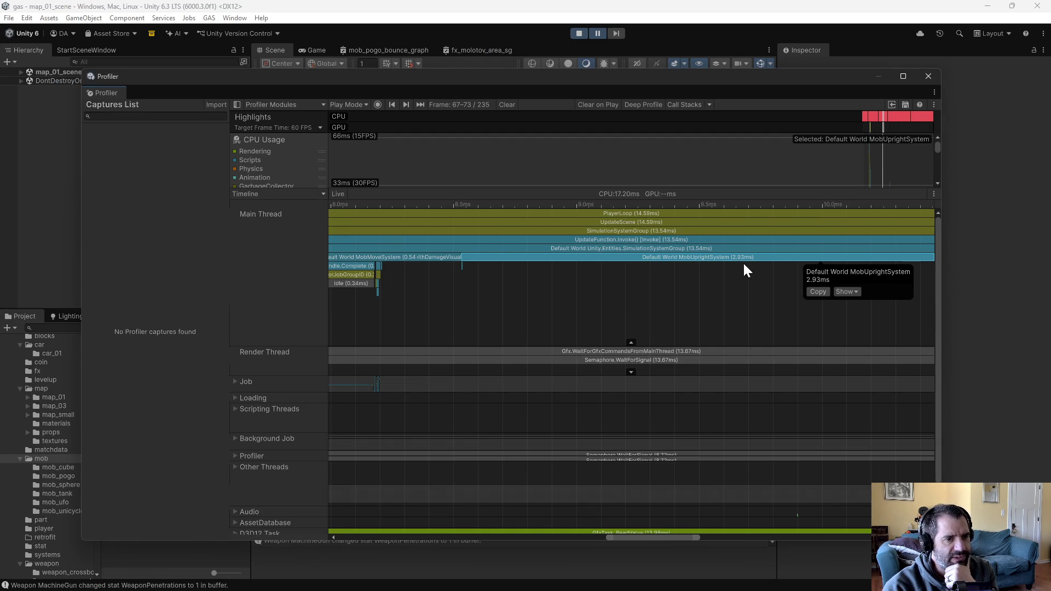
Step: Select frame 27, then jump to the first captured frame at 136.67 ms CPU
{"action": "left_click", "coordinate": [896, 116]}
{"action": "left_click", "coordinate": [869, 117]}
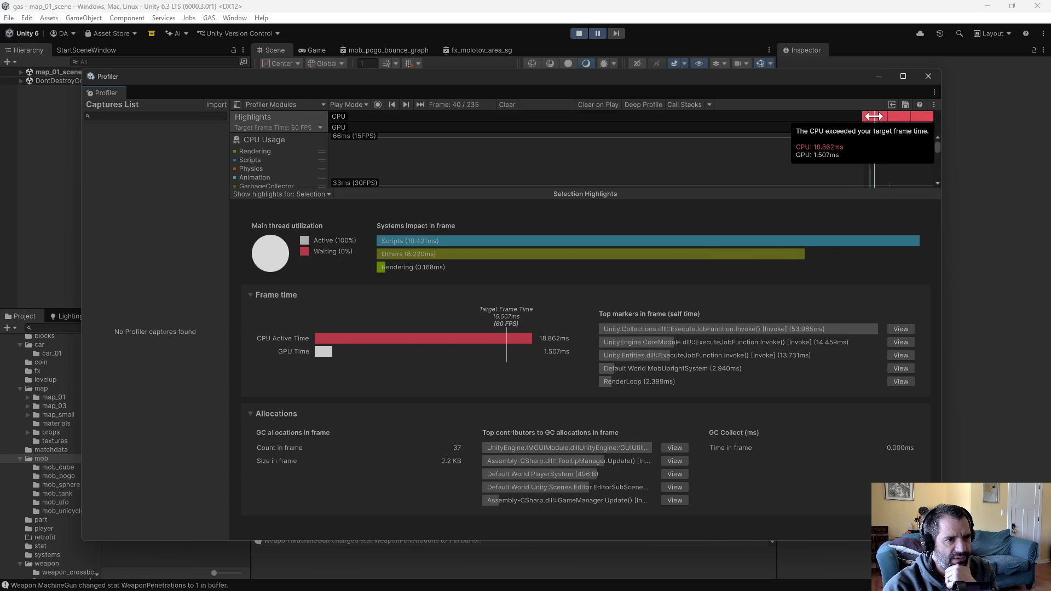
{"action": "left_click", "coordinate": [811, 159]}
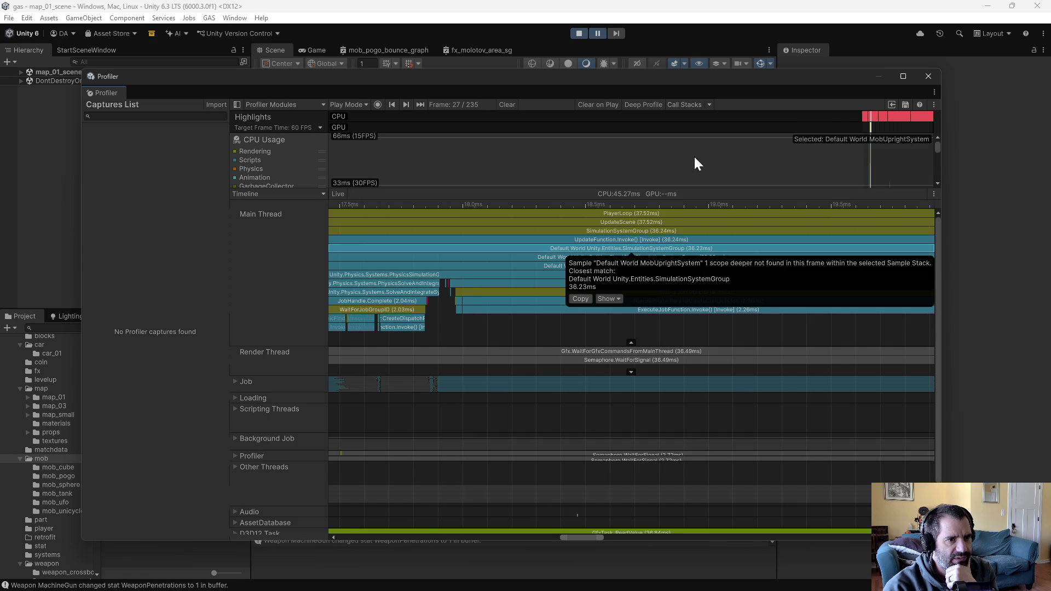
{"action": "left_click", "coordinate": [632, 175]}
{"action": "scroll", "coordinate": [781, 174], "scroll_direction": "down", "scroll_amount": 3}
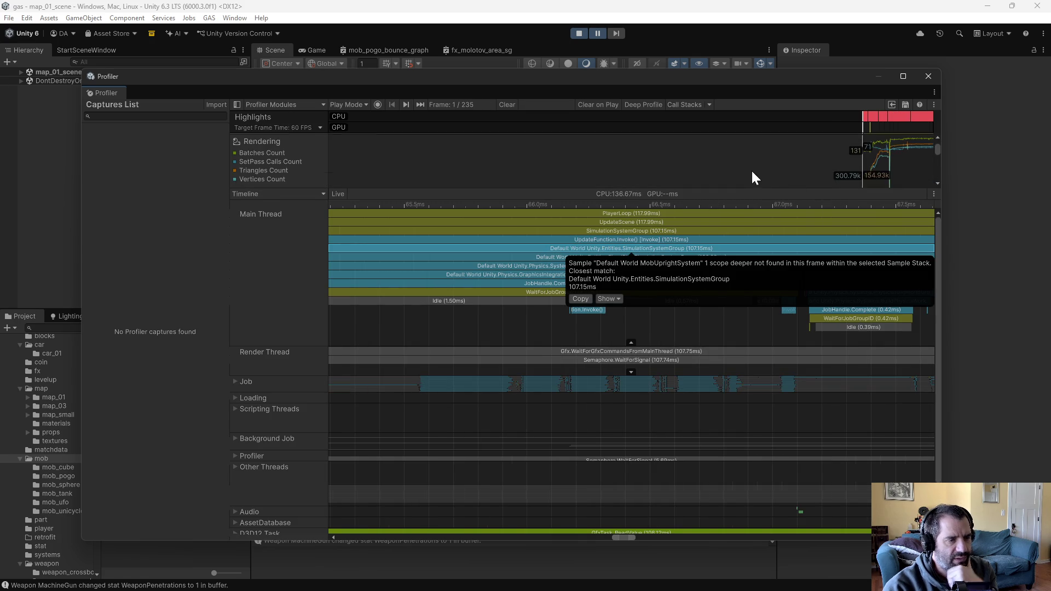
{"action": "scroll", "coordinate": [704, 181], "scroll_direction": "down", "scroll_amount": 2}
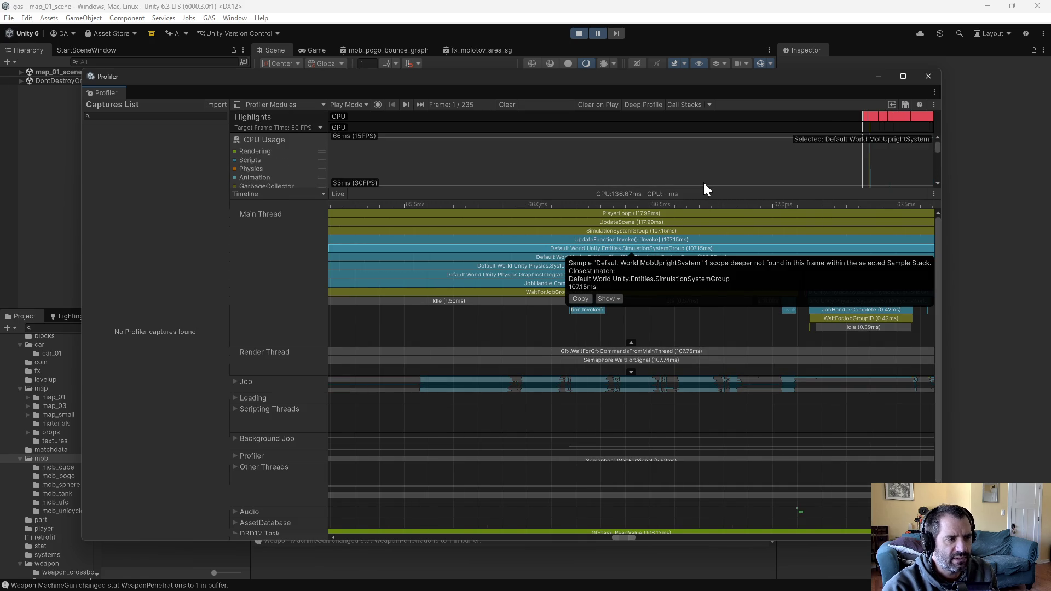
{"action": "scroll", "coordinate": [702, 185], "scroll_direction": "up", "scroll_amount": 5}
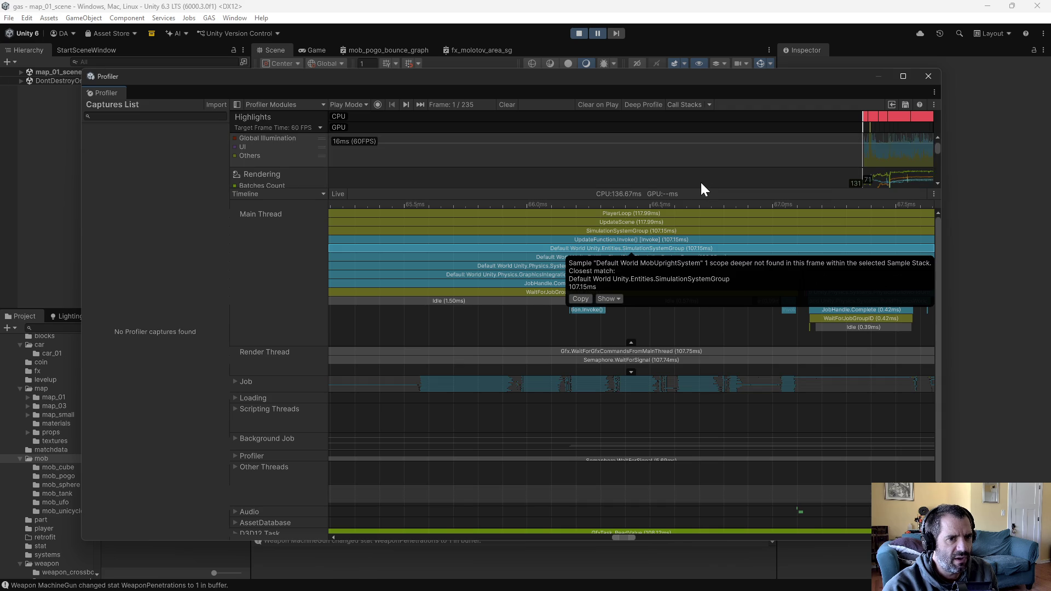
Step: Enlarge the module charts and zoom the Main Thread timeline to SimulationSystemGroup's 107.15 ms
{"action": "left_click_drag", "start_coordinate": [645, 188], "coordinate": [633, 328]}
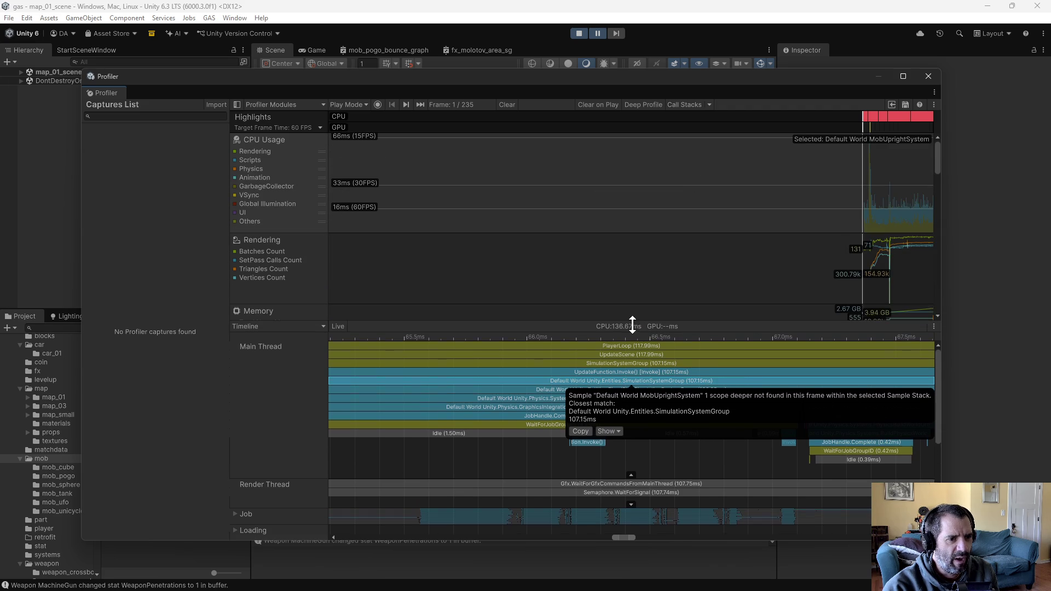
{"action": "scroll", "coordinate": [632, 416], "scroll_direction": "down", "scroll_amount": 5}
{"action": "scroll", "coordinate": [633, 417], "scroll_direction": "down", "scroll_amount": 4}
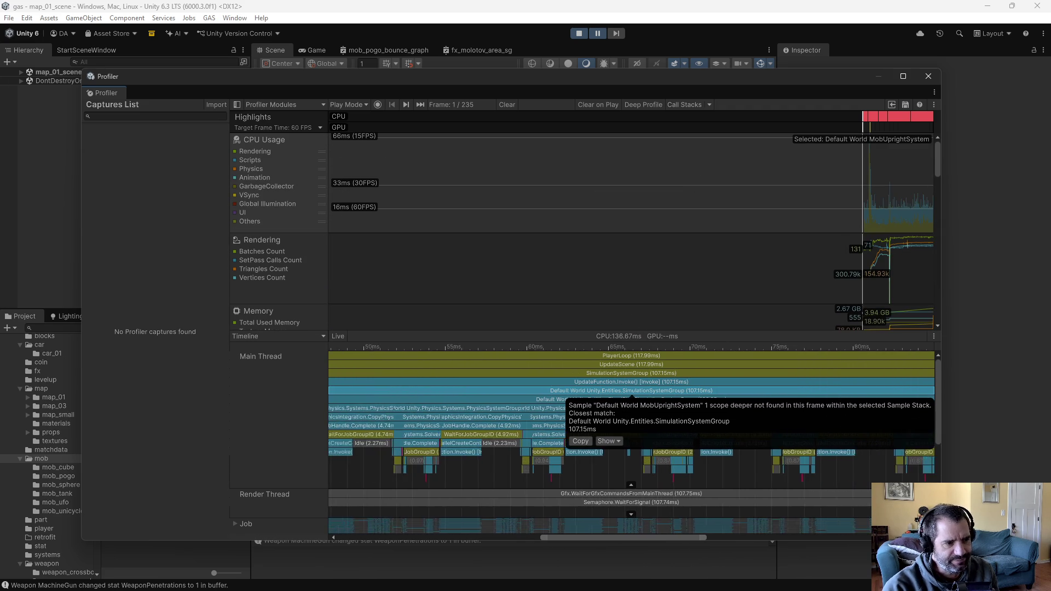
{"action": "scroll", "coordinate": [632, 419], "scroll_direction": "left", "scroll_amount": 5}
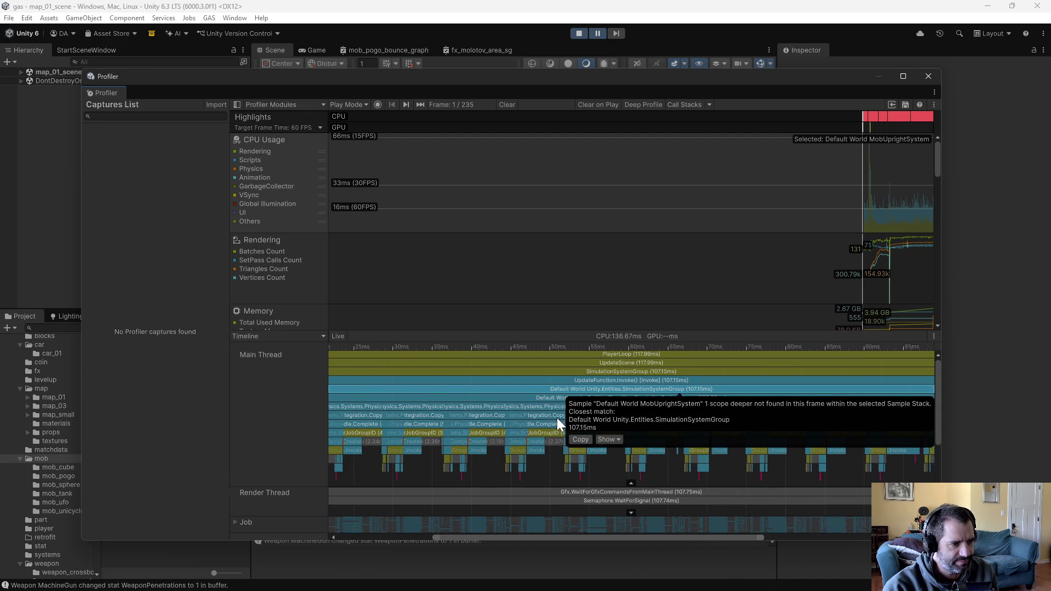
{"action": "scroll", "coordinate": [455, 434], "scroll_direction": "up", "scroll_amount": 3}
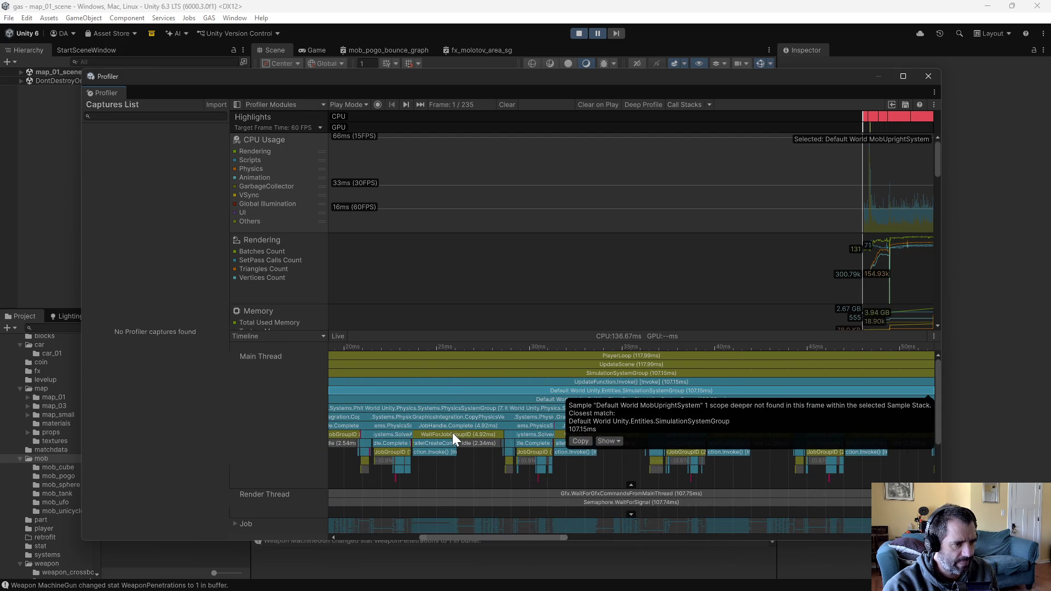
{"action": "scroll", "coordinate": [453, 433], "scroll_direction": "up", "scroll_amount": 1}
{"action": "mouse_move", "coordinate": [458, 431]}
{"action": "left_mouse_down"}
{"action": "mouse_move", "coordinate": [711, 449]}
{"action": "mouse_move", "coordinate": [527, 445]}
{"action": "left_mouse_up"}
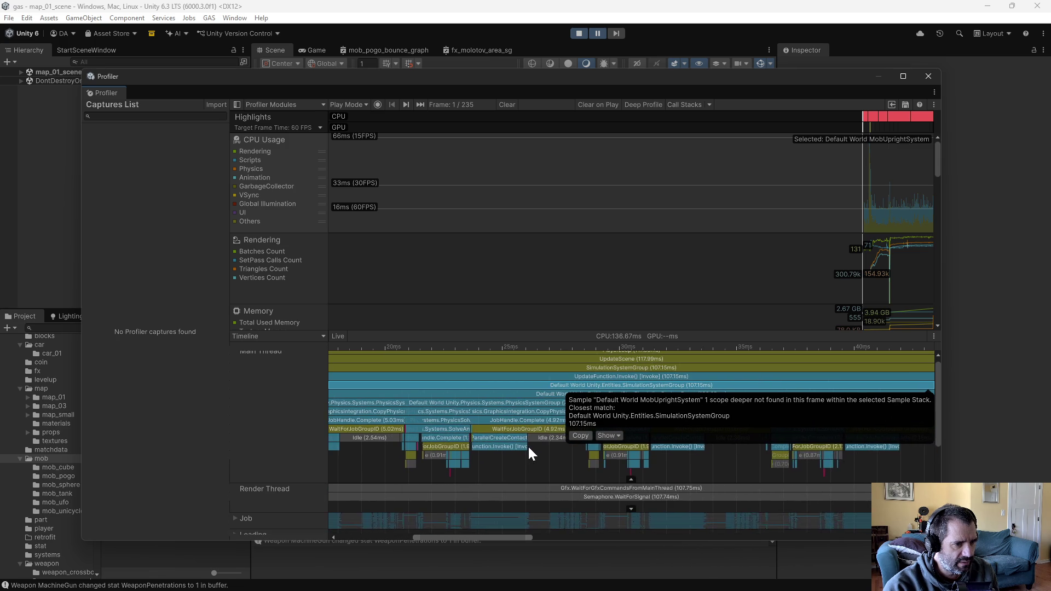
{"action": "scroll", "coordinate": [528, 441], "scroll_direction": "down", "scroll_amount": 3}
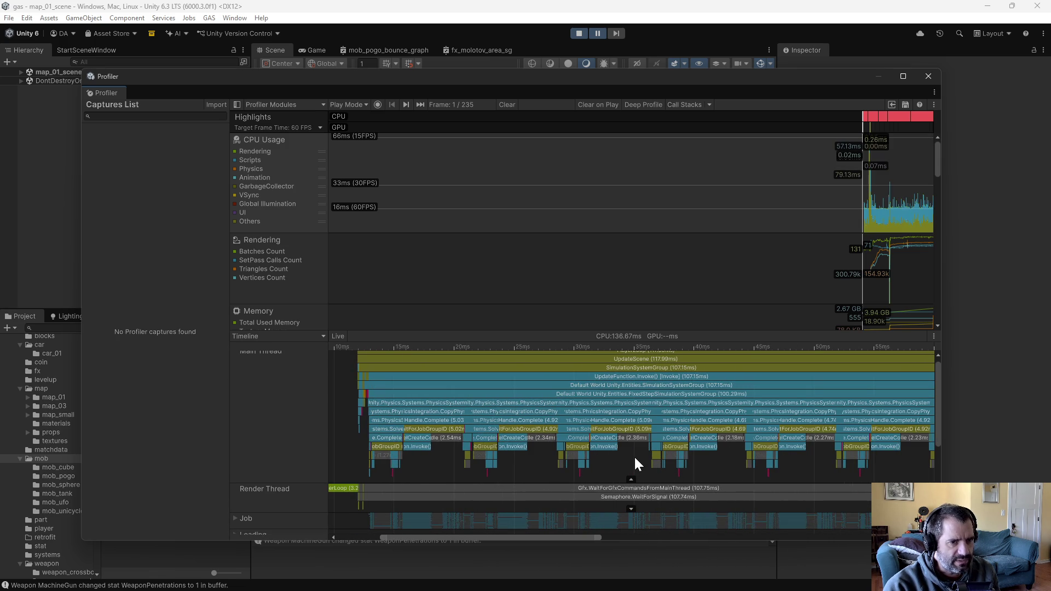
{"action": "scroll", "coordinate": [635, 458], "scroll_direction": "down", "scroll_amount": 5}
{"action": "mouse_move", "coordinate": [645, 461]}
{"action": "left_mouse_down"}
{"action": "mouse_move", "coordinate": [720, 439]}
{"action": "mouse_move", "coordinate": [583, 449]}
{"action": "mouse_move", "coordinate": [682, 464]}
{"action": "mouse_move", "coordinate": [634, 467]}
{"action": "mouse_move", "coordinate": [609, 429]}
{"action": "mouse_move", "coordinate": [580, 413]}
{"action": "left_mouse_up"}
{"action": "mouse_move", "coordinate": [754, 430]}
{"action": "left_mouse_down"}
{"action": "mouse_move", "coordinate": [590, 433]}
{"action": "mouse_move", "coordinate": [652, 462]}
{"action": "mouse_move", "coordinate": [717, 471]}
{"action": "left_mouse_up"}
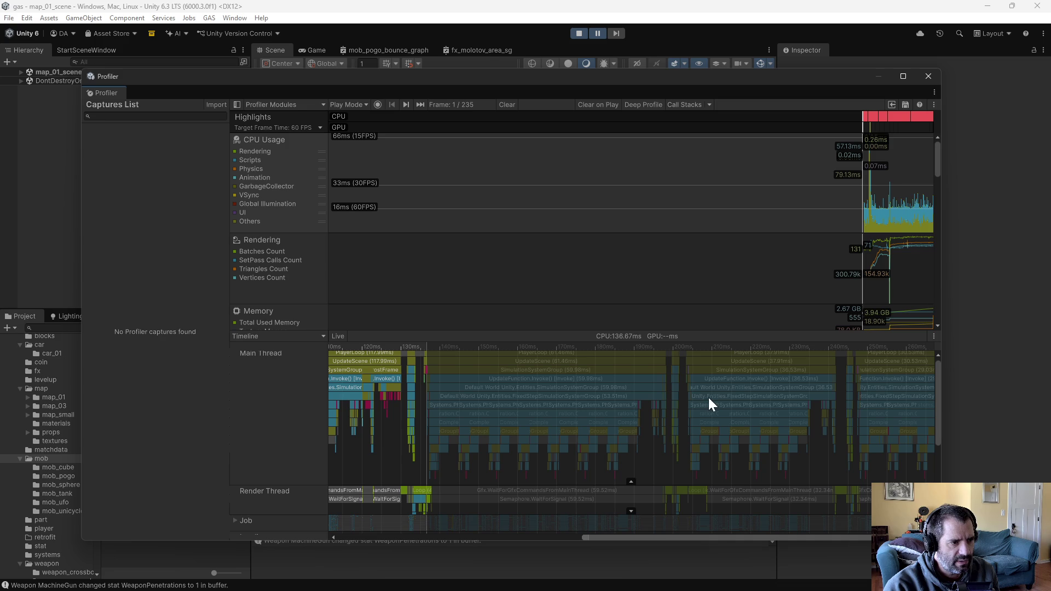
Step: Check the selection summary, CPU main thread and memory views, then jump to frame 93
{"action": "left_click", "coordinate": [864, 116]}
{"action": "left_click", "coordinate": [792, 267]}
{"action": "left_click", "coordinate": [780, 190]}
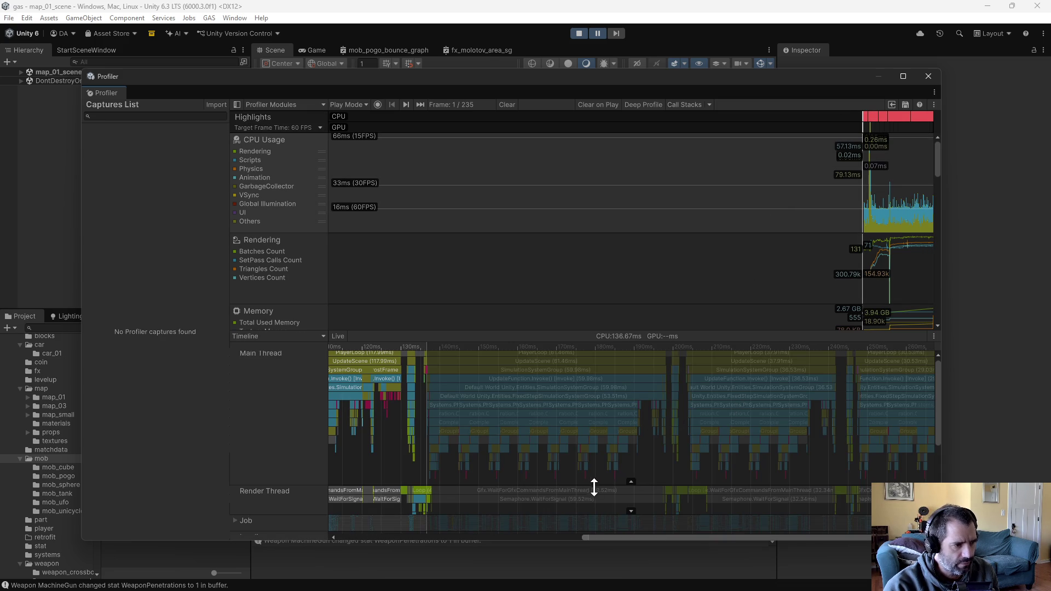
{"action": "left_click", "coordinate": [427, 326]}
{"action": "left_click", "coordinate": [890, 189]}
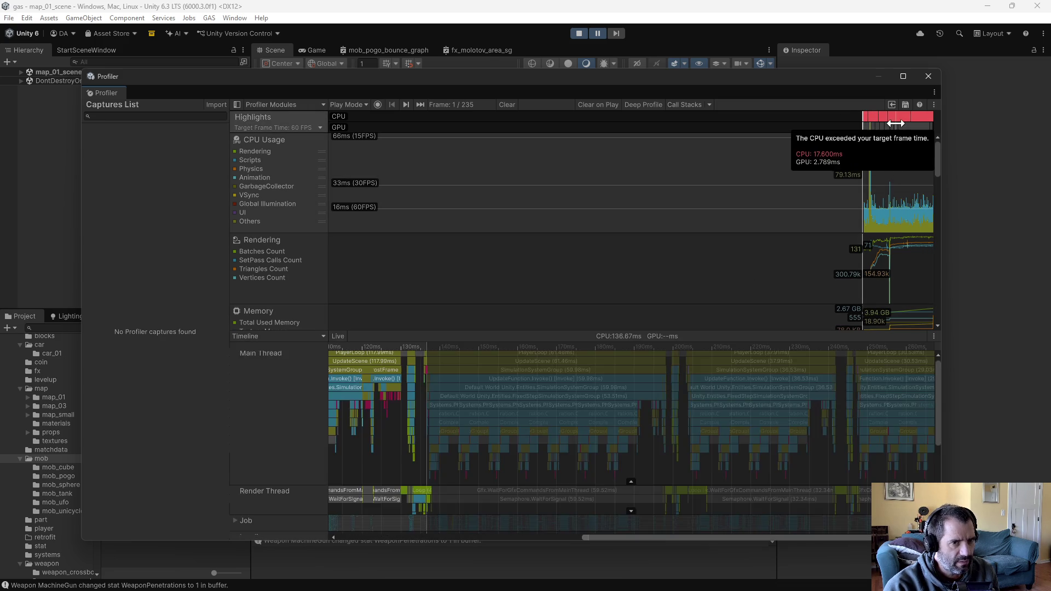
{"action": "left_click", "coordinate": [891, 116]}
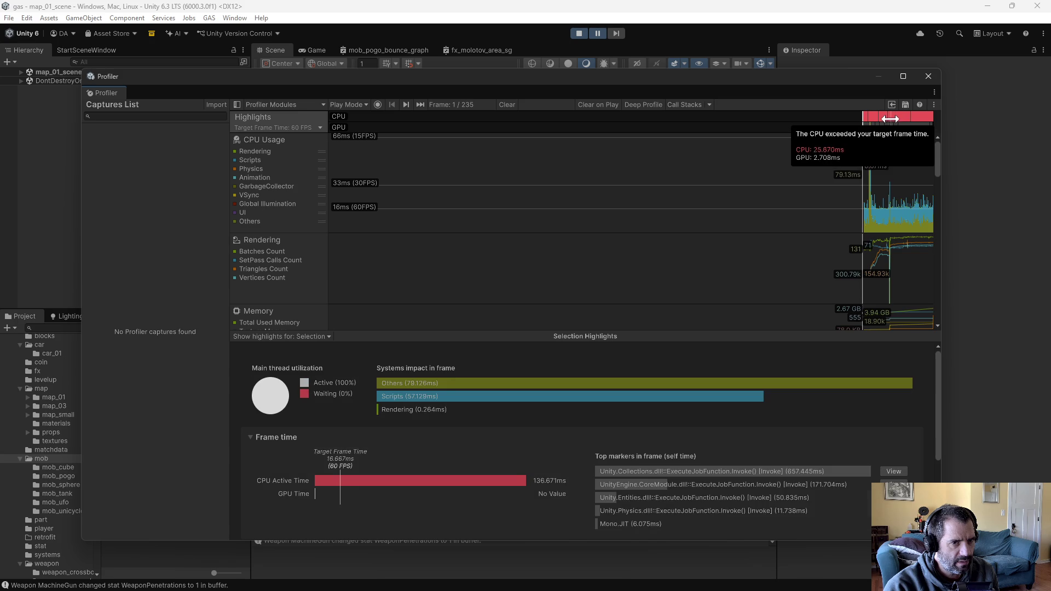
Step: Step forward toward frame 101 and show its CPU timeline
{"action": "double_click", "coordinate": [405, 104]}
{"action": "double_click", "coordinate": [406, 105]}
{"action": "double_click", "coordinate": [406, 105]}
{"action": "double_click", "coordinate": [406, 104]}
{"action": "left_click", "coordinate": [572, 318]}
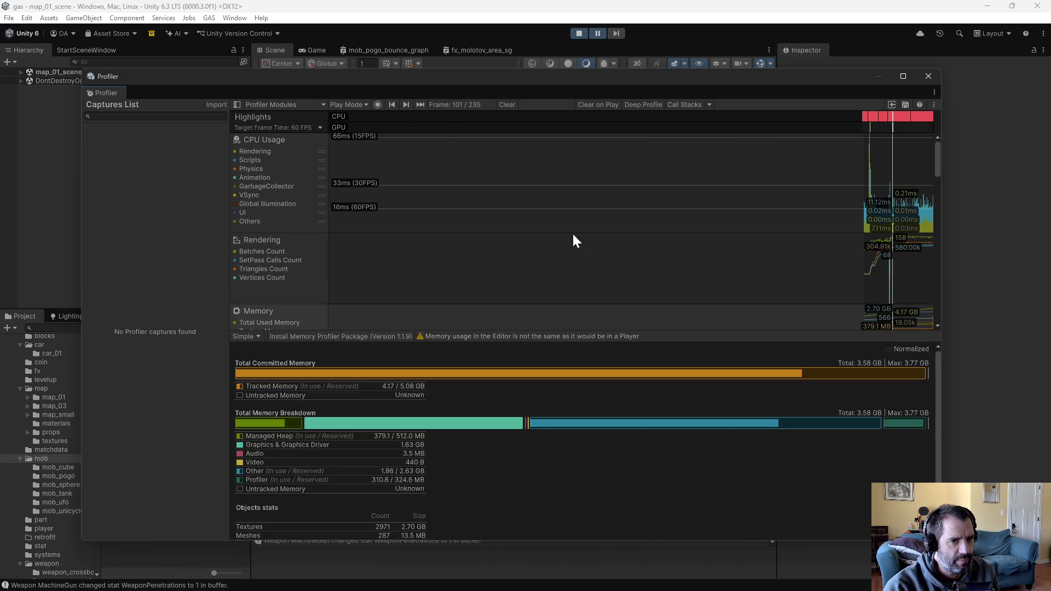
{"action": "left_click", "coordinate": [551, 216]}
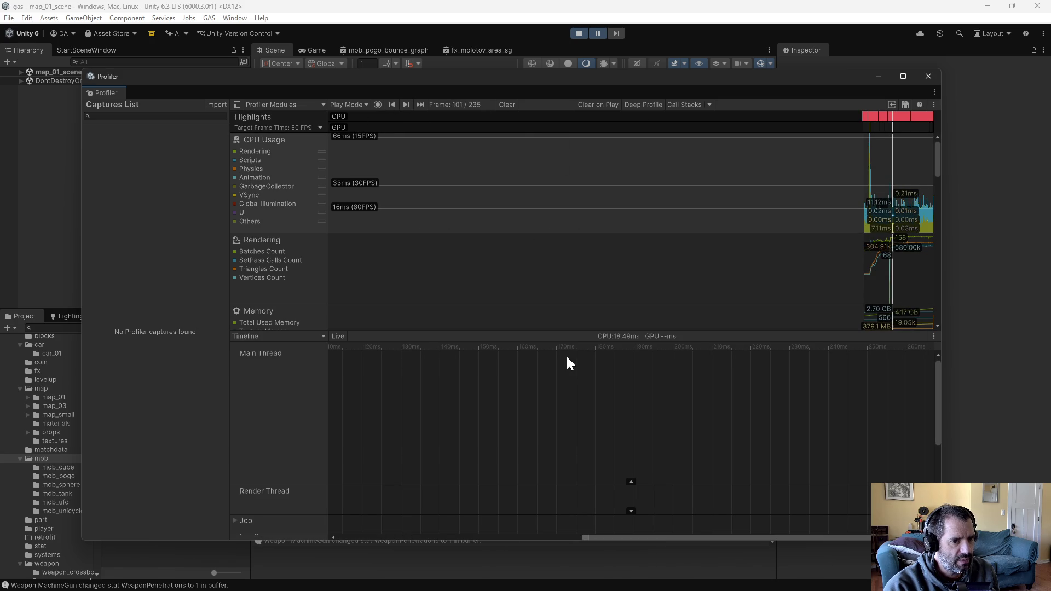
Step: Step from the first captured frame through frames 3, 12 and 17, then return to frame 1
{"action": "left_click", "coordinate": [590, 185]}
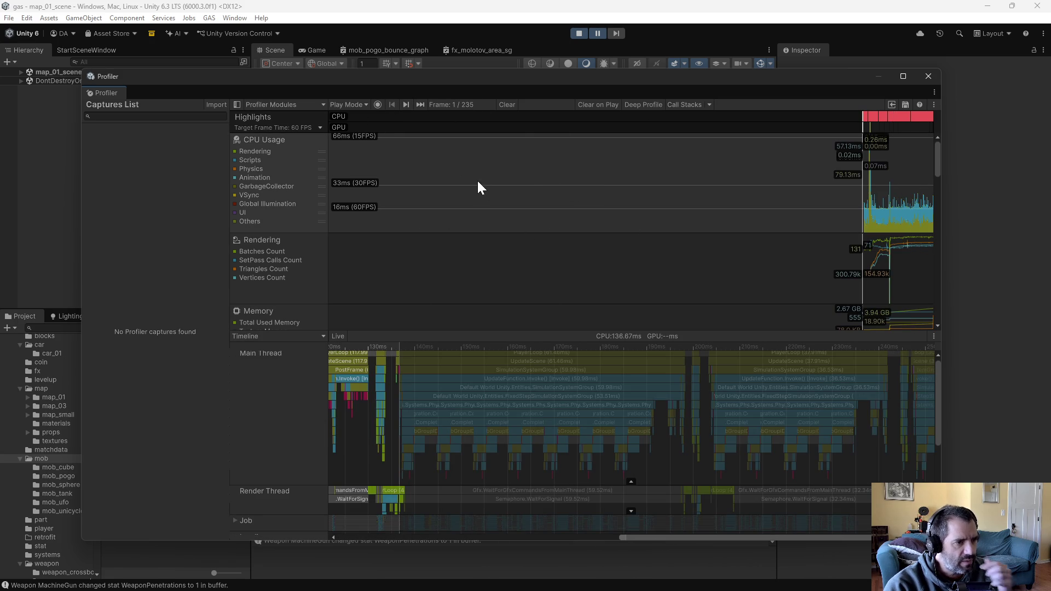
{"action": "left_click", "coordinate": [406, 104]}
{"action": "left_click", "coordinate": [405, 103]}
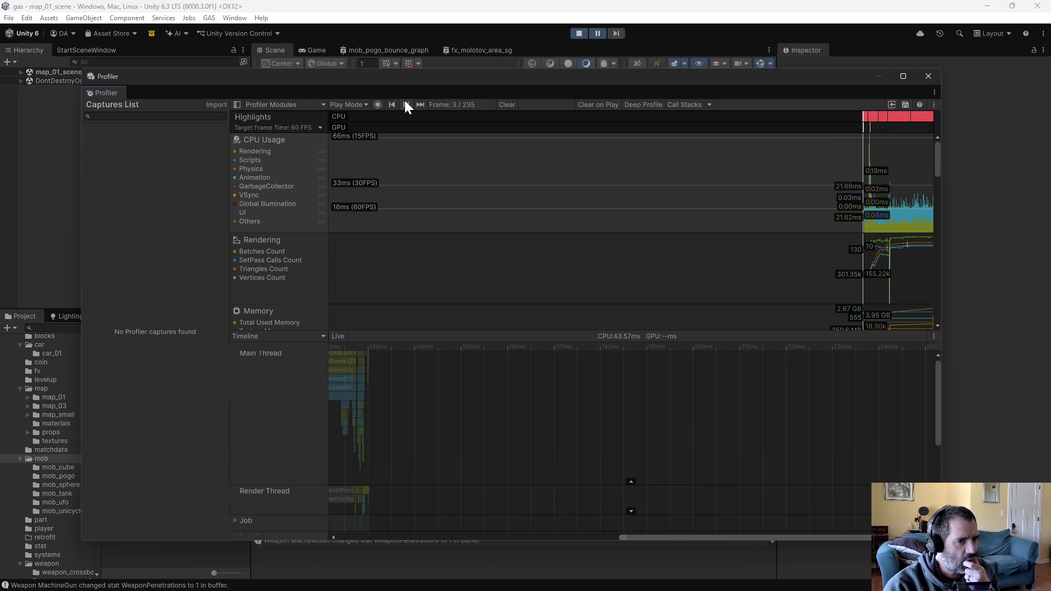
{"action": "double_click", "coordinate": [406, 104]}
{"action": "double_click", "coordinate": [406, 104]}
{"action": "double_click", "coordinate": [406, 104]}
{"action": "double_click", "coordinate": [406, 104]}
{"action": "double_click", "coordinate": [405, 104]}
{"action": "double_click", "coordinate": [406, 104]}
{"action": "left_click", "coordinate": [406, 104]}
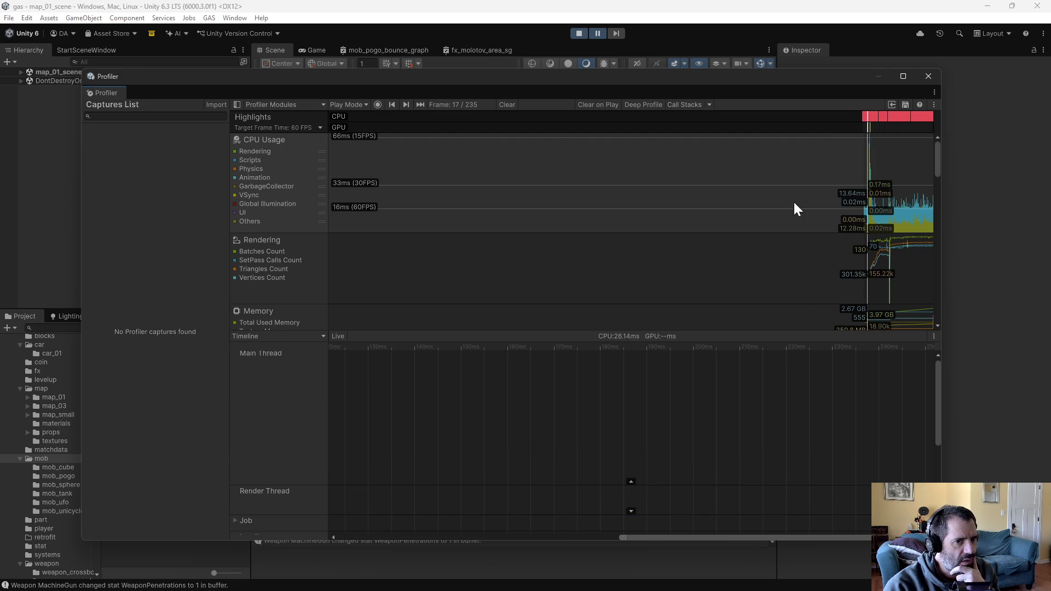
{"action": "left_click", "coordinate": [784, 198]}
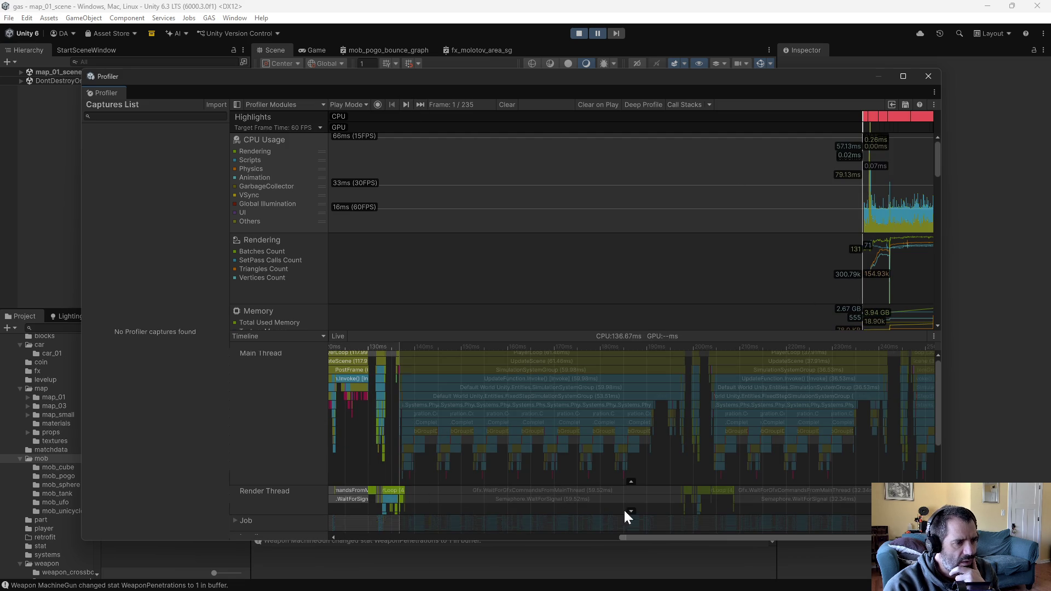
{"action": "left_click_drag", "start_coordinate": [708, 538], "coordinate": [447, 524]}
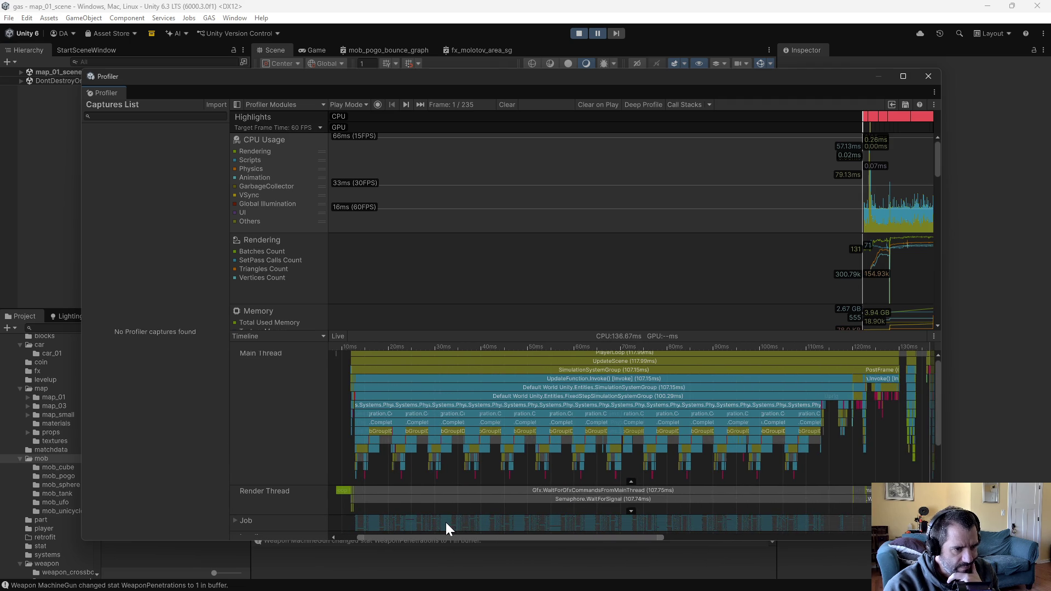
Step: Expand the Job foldout to reveal Workers 0–14, zoom into their bars, then close the Profiler
{"action": "scroll", "coordinate": [490, 411], "scroll_direction": "up", "scroll_amount": 1}
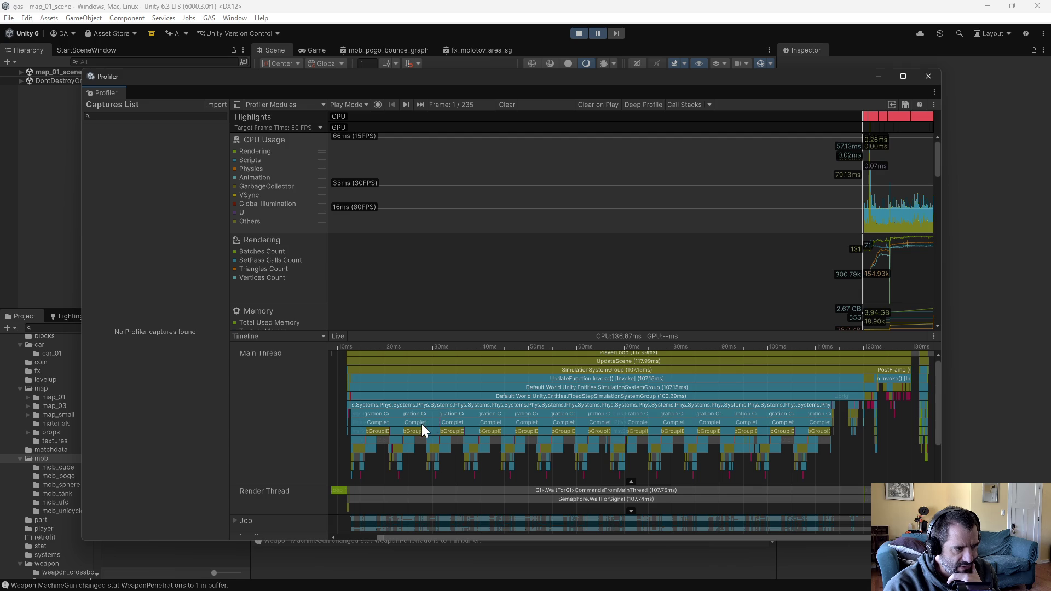
{"action": "scroll", "coordinate": [418, 449], "scroll_direction": "down", "scroll_amount": 1}
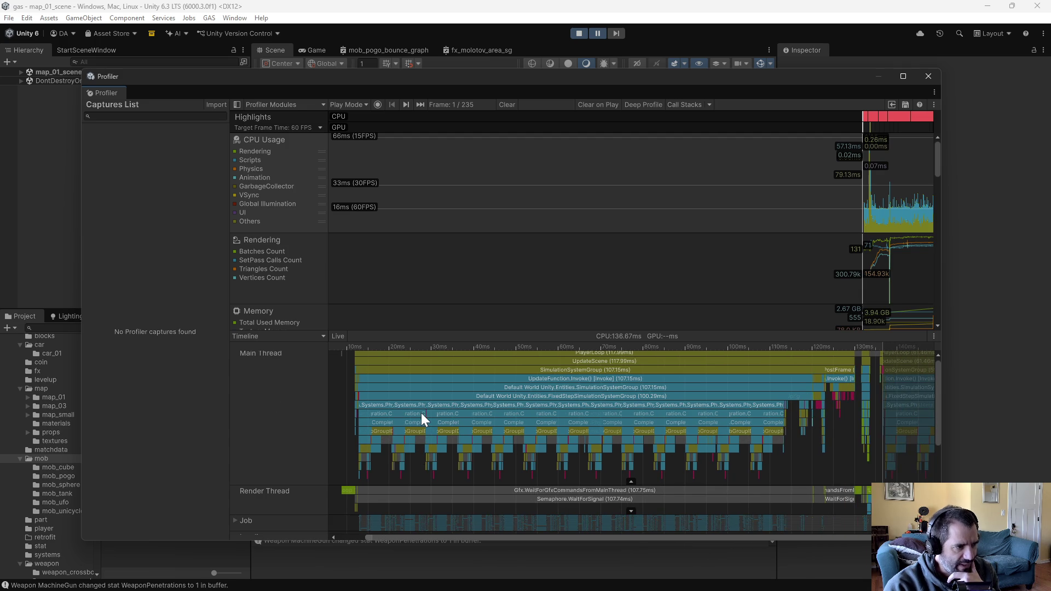
{"action": "left_click_drag", "start_coordinate": [936, 393], "coordinate": [941, 453]}
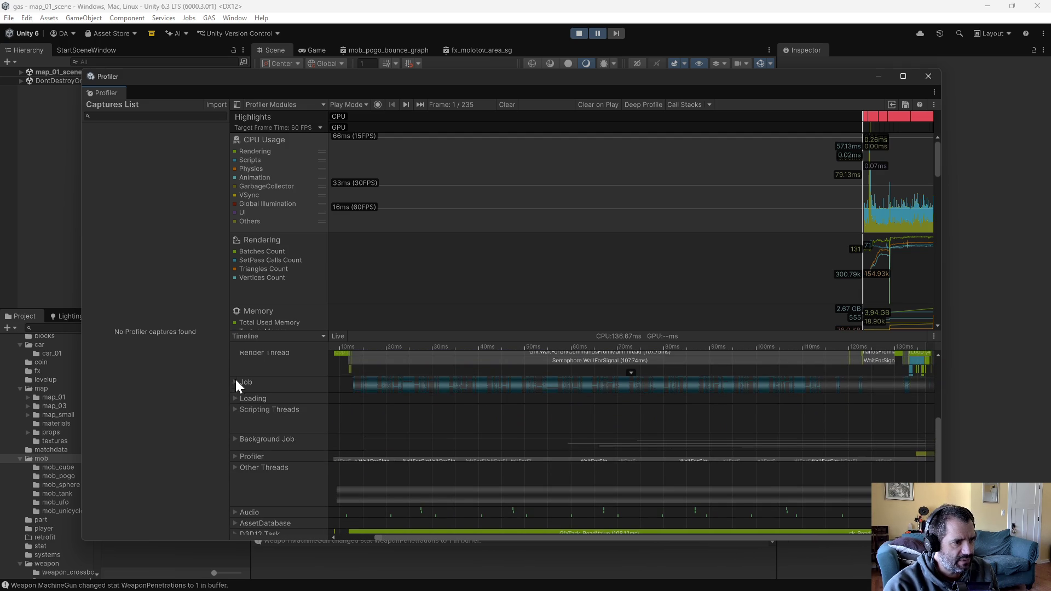
{"action": "left_click", "coordinate": [235, 382]}
{"action": "scroll", "coordinate": [543, 439], "scroll_direction": "down", "scroll_amount": 2}
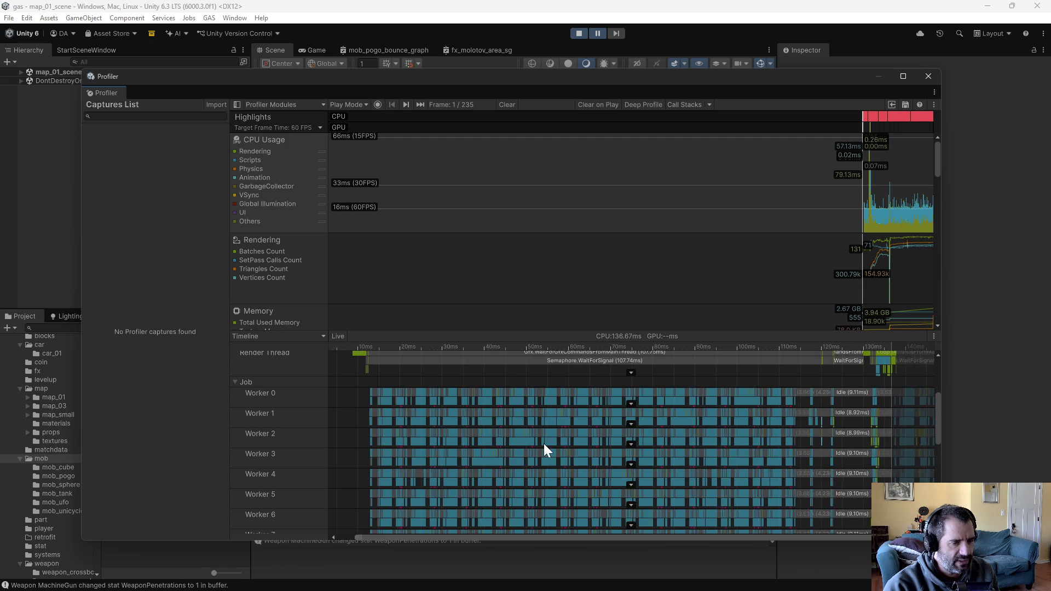
{"action": "scroll", "coordinate": [544, 444], "scroll_direction": "up", "scroll_amount": 1}
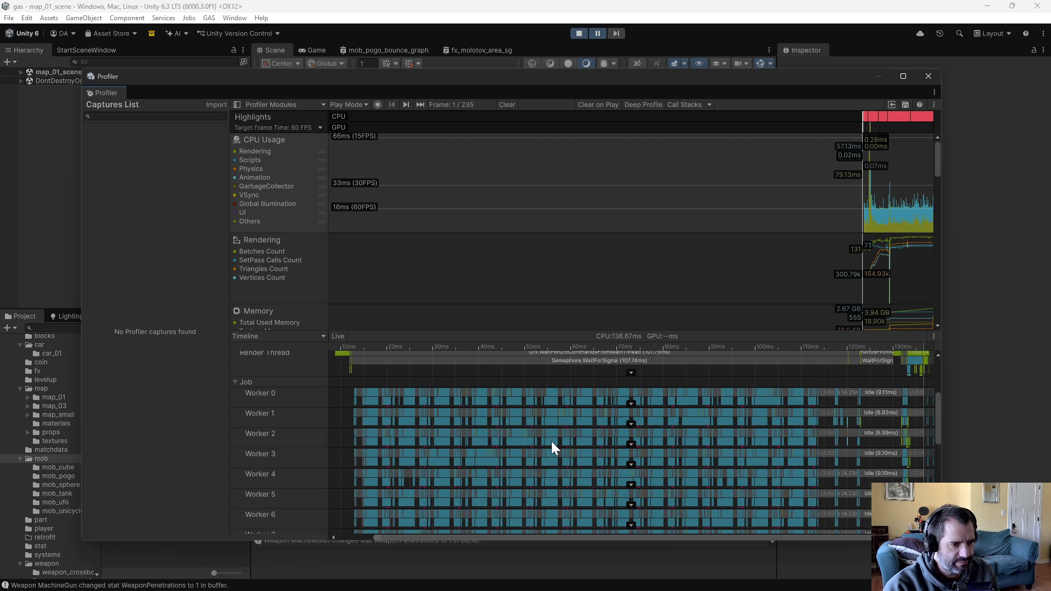
{"action": "scroll", "coordinate": [554, 447], "scroll_direction": "up", "scroll_amount": 3}
{"action": "scroll", "coordinate": [564, 448], "scroll_direction": "up", "scroll_amount": 6}
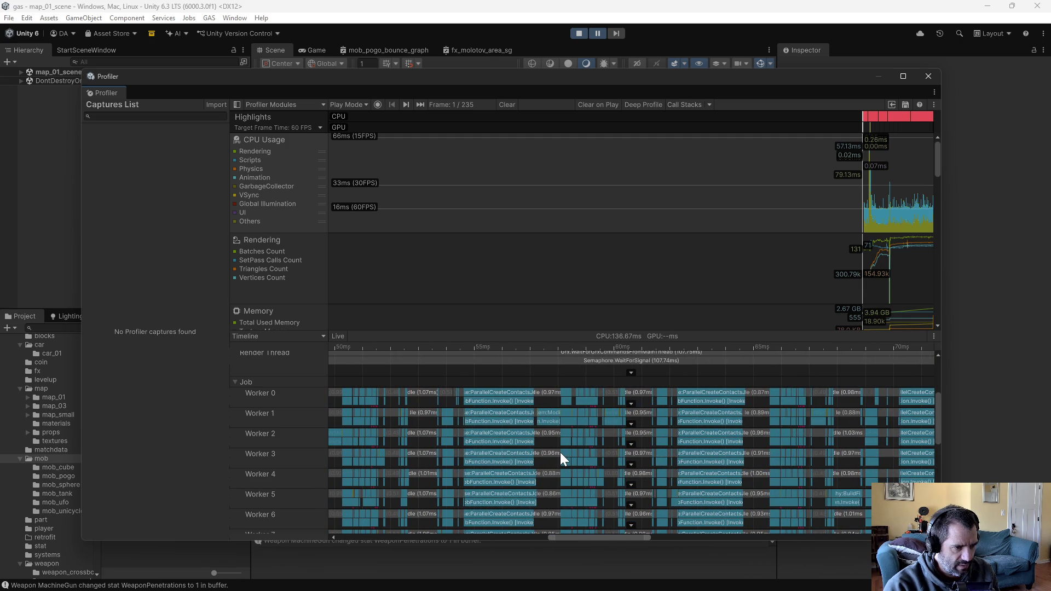
{"action": "scroll", "coordinate": [560, 453], "scroll_direction": "down", "scroll_amount": 5}
{"action": "scroll", "coordinate": [557, 457], "scroll_direction": "down", "scroll_amount": 5}
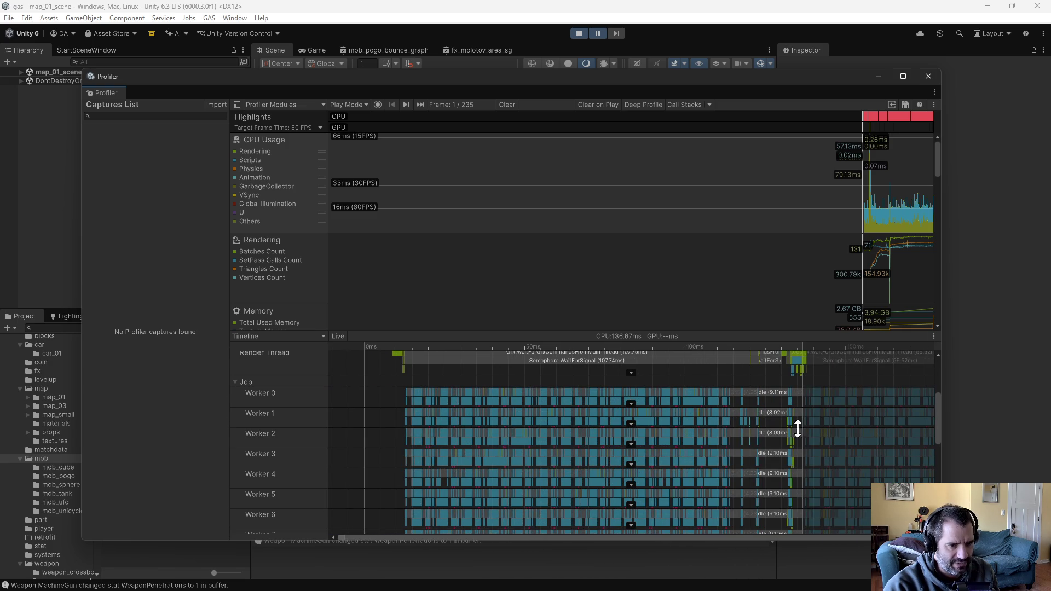
{"action": "mouse_move", "coordinate": [939, 403]}
{"action": "left_mouse_down"}
{"action": "mouse_move", "coordinate": [938, 455]}
{"action": "mouse_move", "coordinate": [938, 370]}
{"action": "left_mouse_up"}
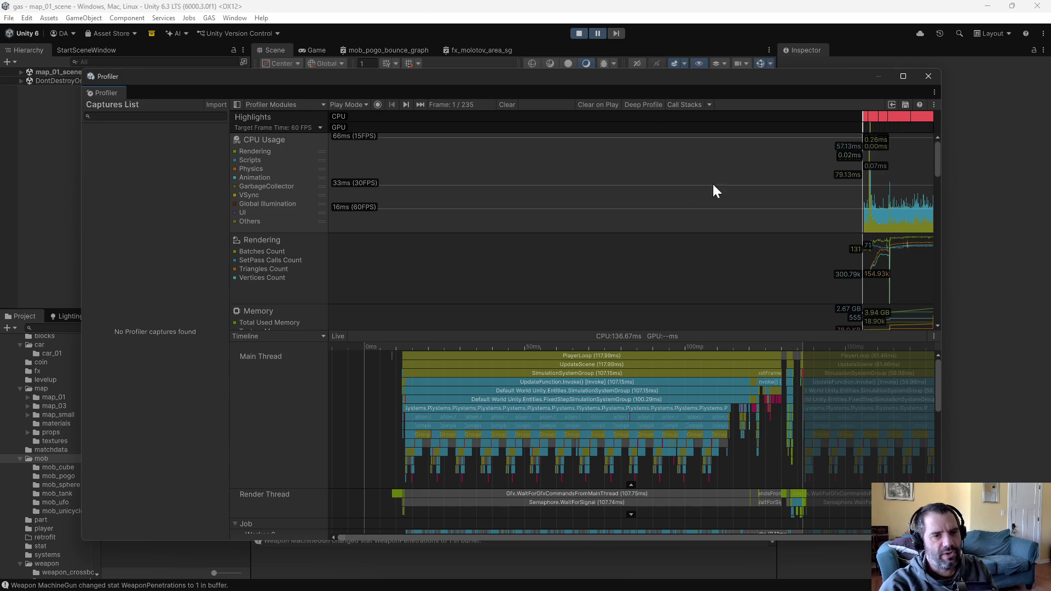
{"action": "left_click", "coordinate": [928, 76]}
Step: Stop Play mode, reconcile offline work under Assets in P4V, and open the MobAreaSpawnManager.cs diff
{"action": "left_click", "coordinate": [581, 34]}
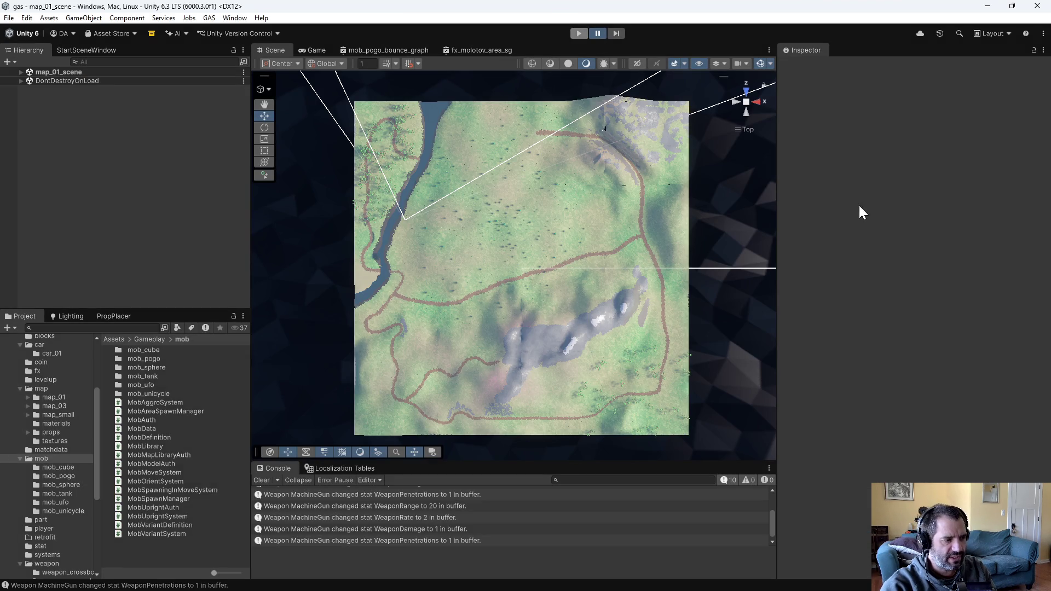
{"action": "key", "text": "alt+Tab"}
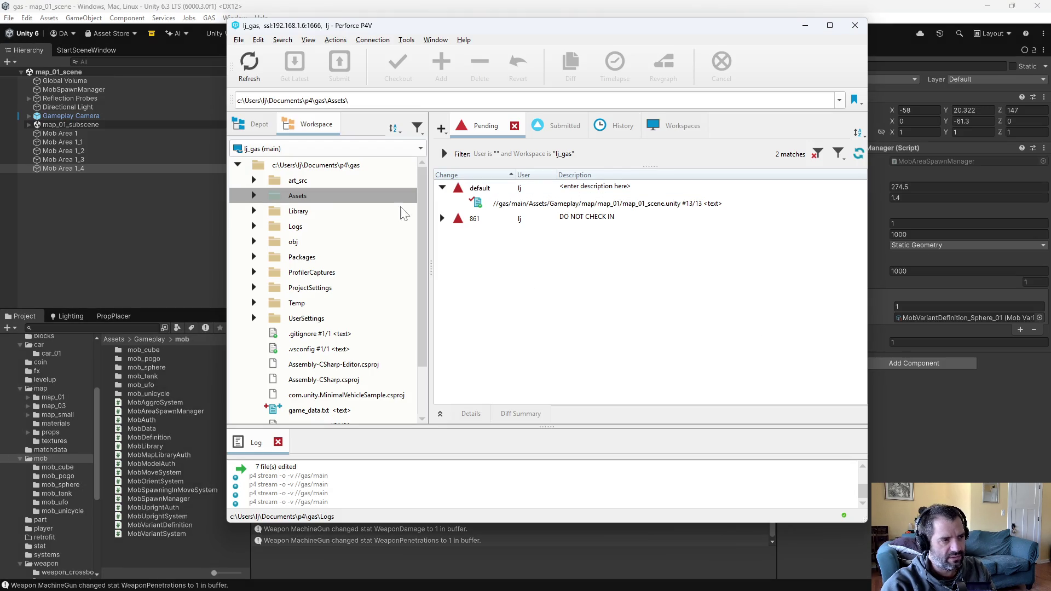
{"action": "right_click", "coordinate": [289, 196]}
{"action": "left_click", "coordinate": [364, 152]}
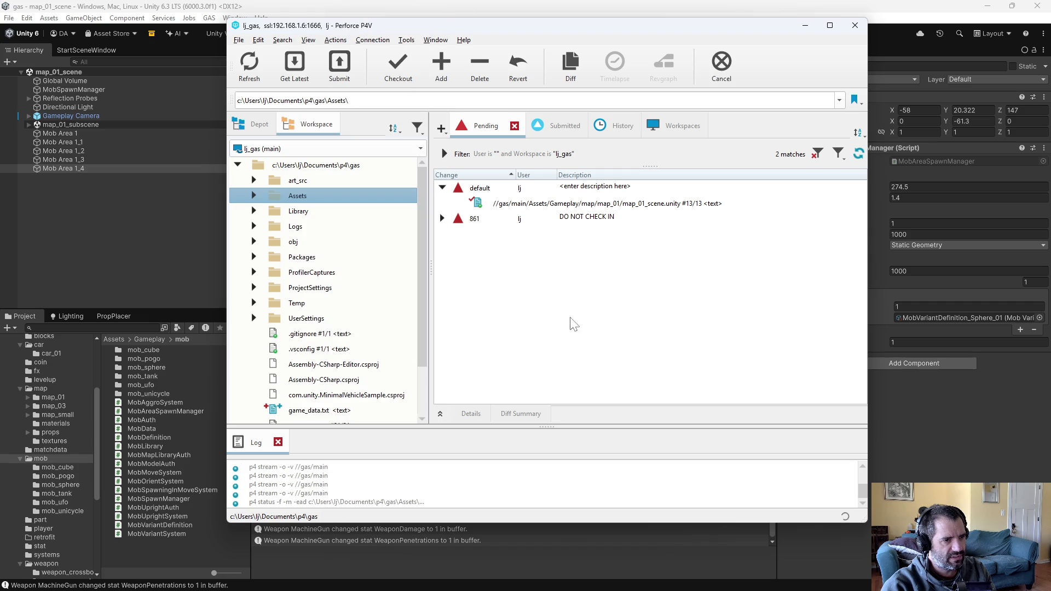
{"action": "left_click", "coordinate": [174, 415]}
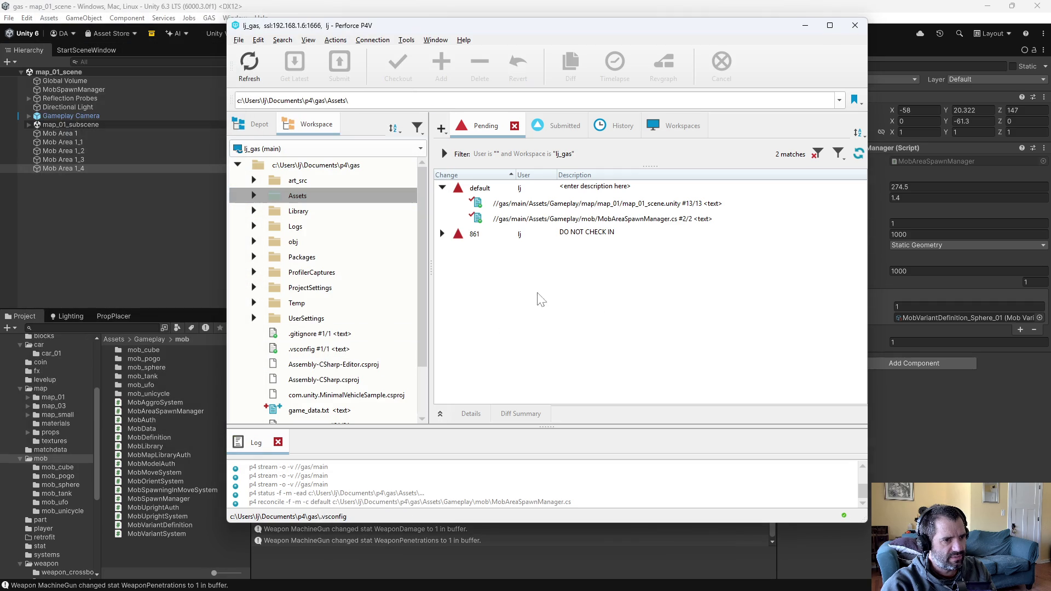
{"action": "double_click", "coordinate": [594, 219]}
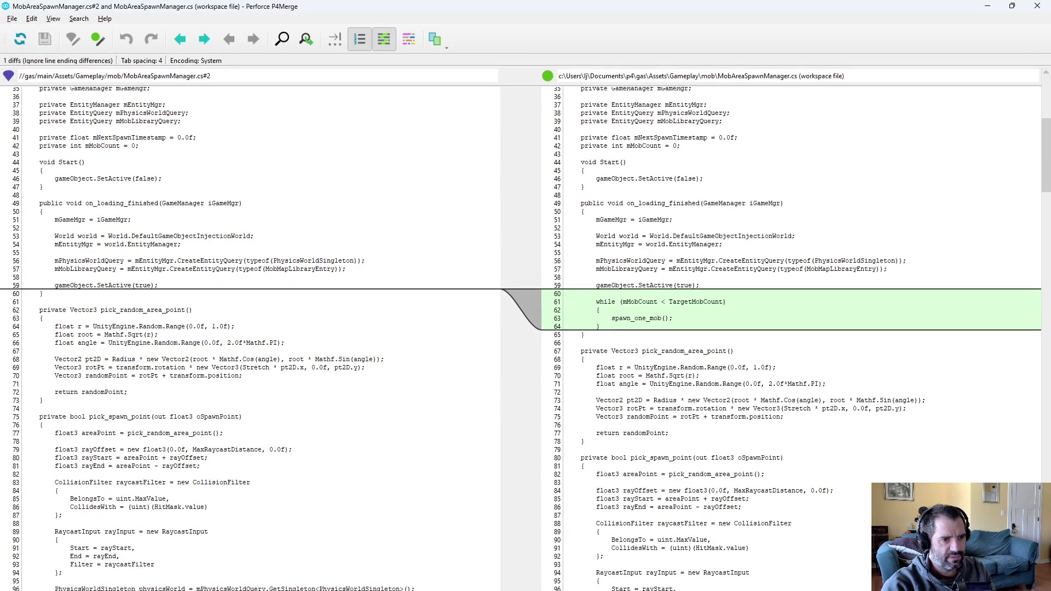
Step: Scroll through the diff showing the new spawn_one_mob while loop, then close P4Merge
{"action": "scroll", "coordinate": [525, 329], "scroll_direction": "down", "scroll_amount": 6}
{"action": "scroll", "coordinate": [525, 328], "scroll_direction": "up", "scroll_amount": 10}
{"action": "key", "text": "alt+F4"}
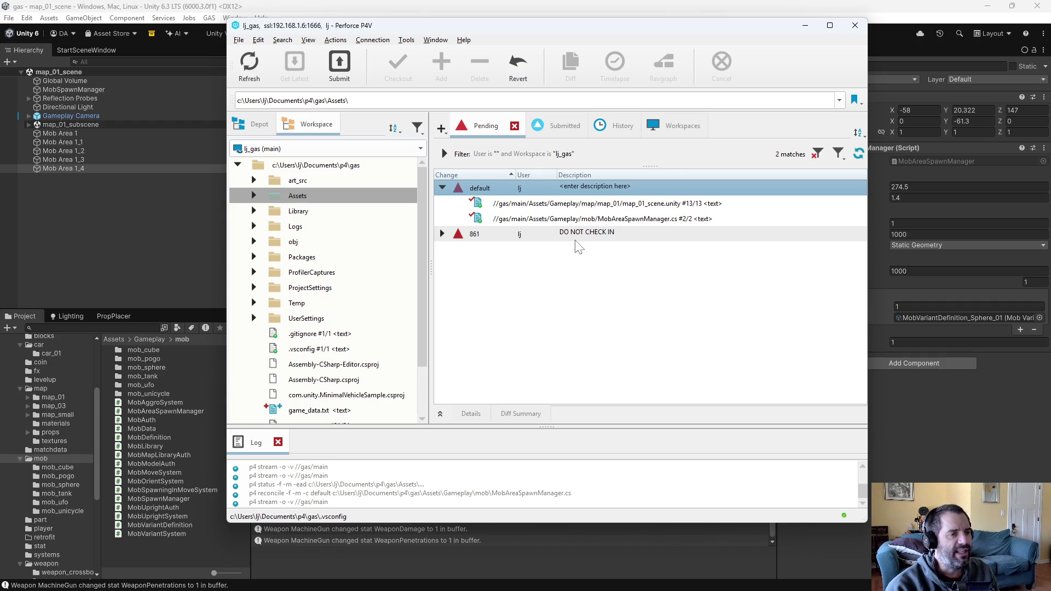
Step: Submit the default changelist with description 'spawn all area mobs on the first frame - Also spawn a lot of areas now.'
{"action": "left_click", "coordinate": [550, 306]}
{"action": "right_click", "coordinate": [480, 188]}
{"action": "left_click", "coordinate": [498, 196]}
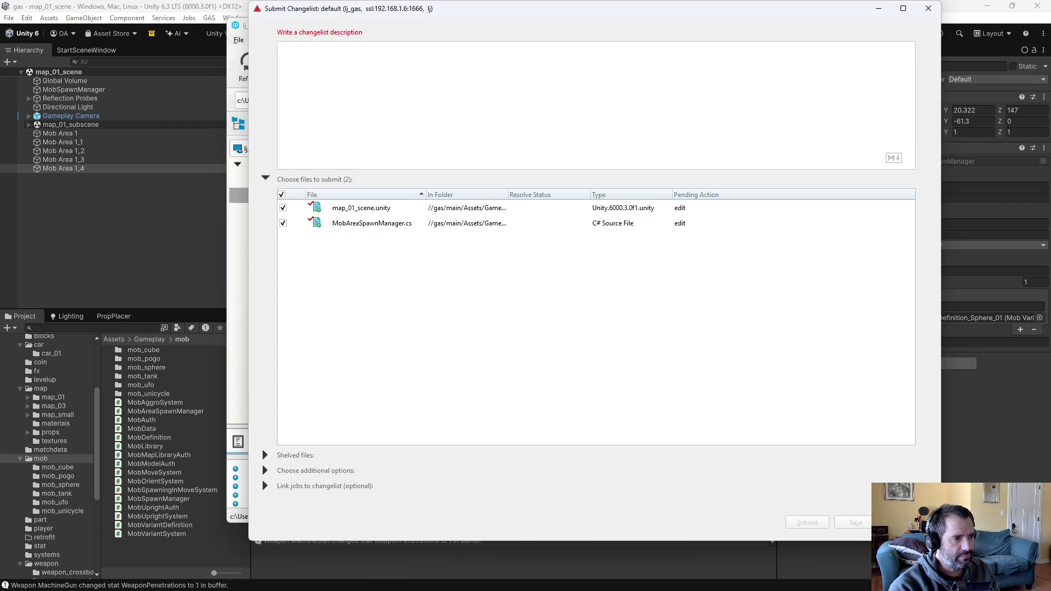
{"action": "type", "text": "spawn al"}
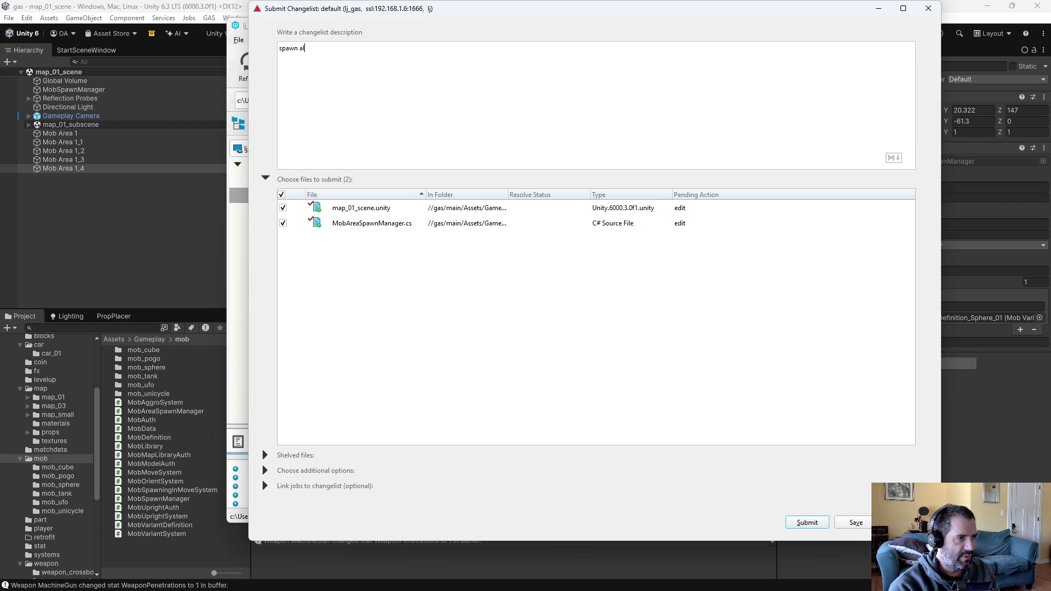
{"action": "type", "text": "l area mobs on the first frame - Also spawn a lot "}
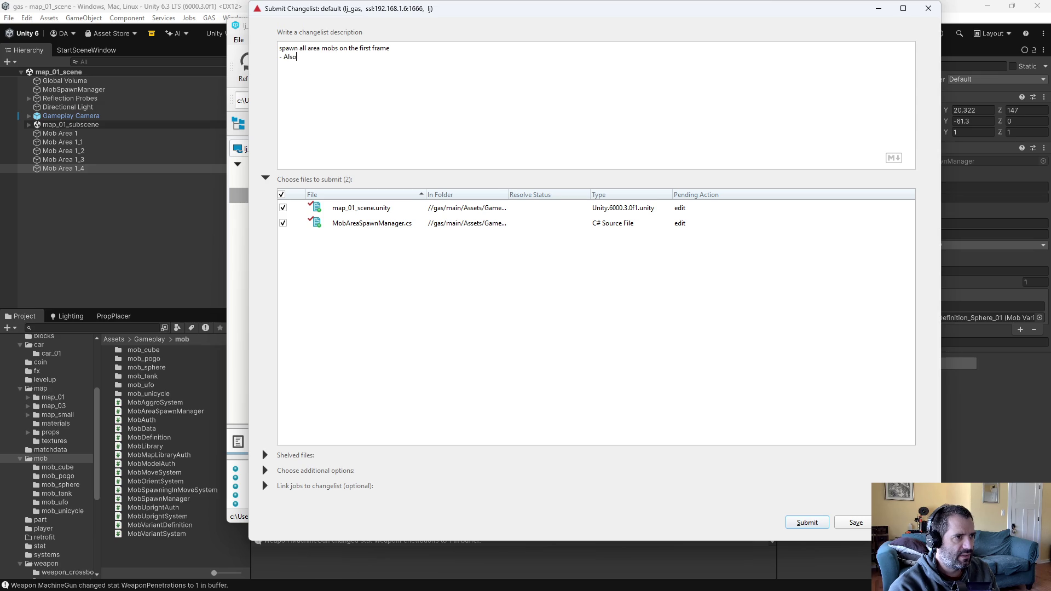
{"action": "type", "text": "of areas now."}
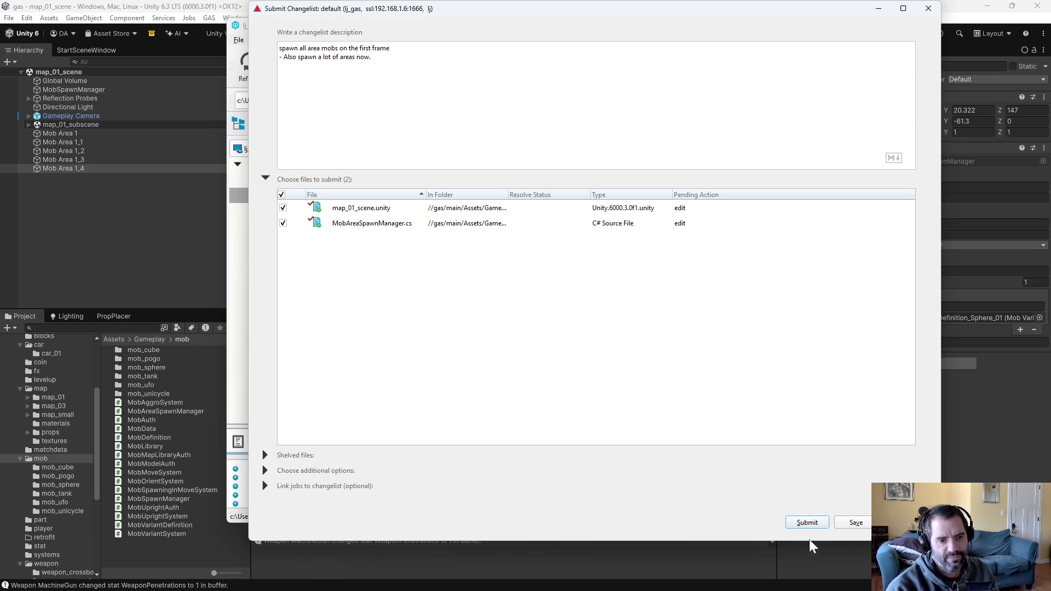
{"action": "left_click", "coordinate": [818, 524]}
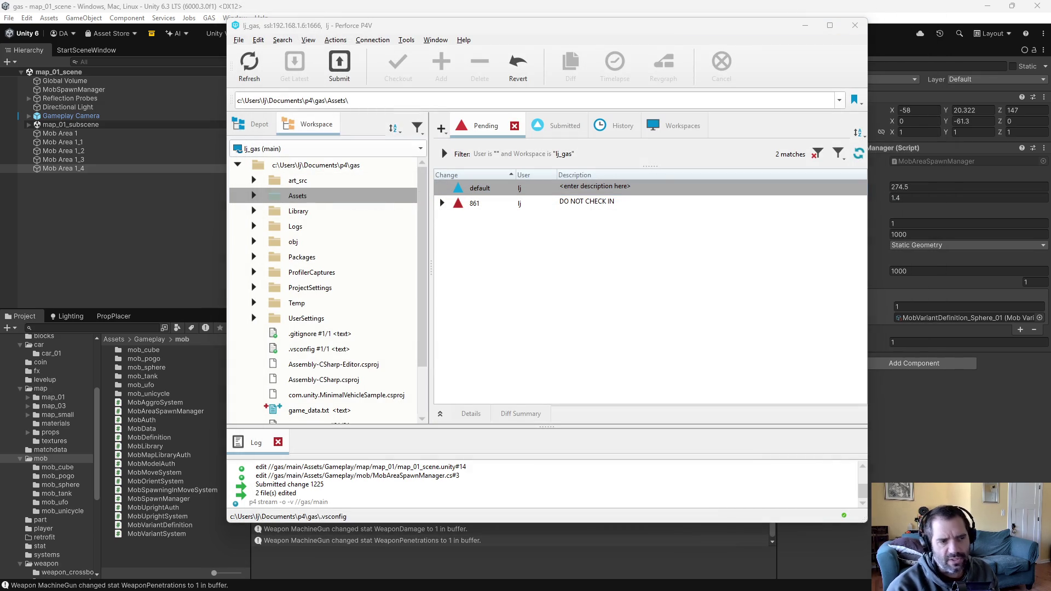
Step: Back in Unity, select Mob Area 1 through Mob Area 1_4
{"action": "left_click", "coordinate": [987, 378]}
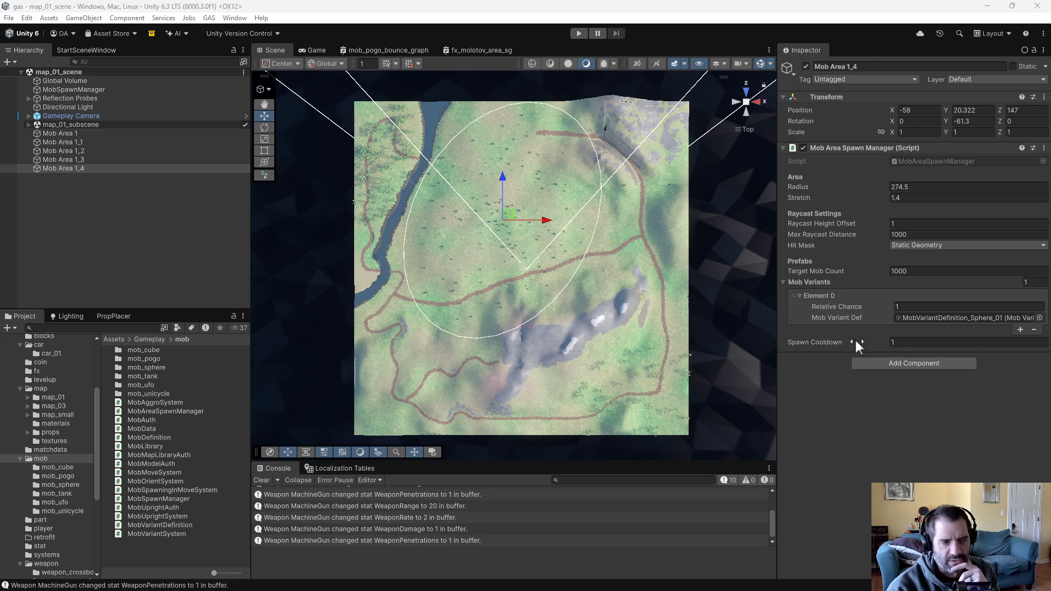
{"action": "left_click", "coordinate": [108, 134]}
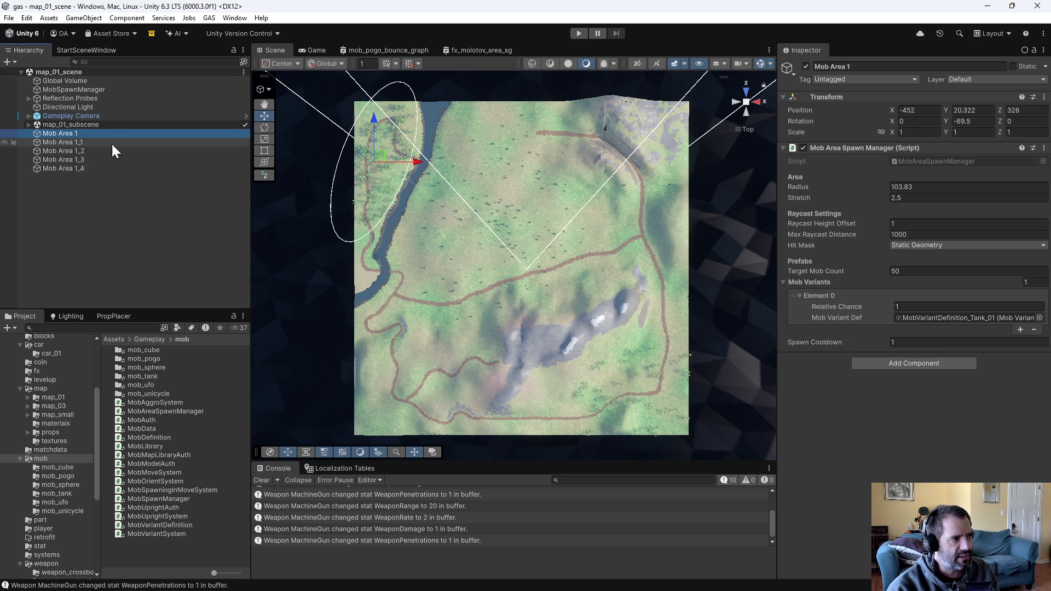
{"action": "left_click", "coordinate": [105, 168], "text": "shift"}
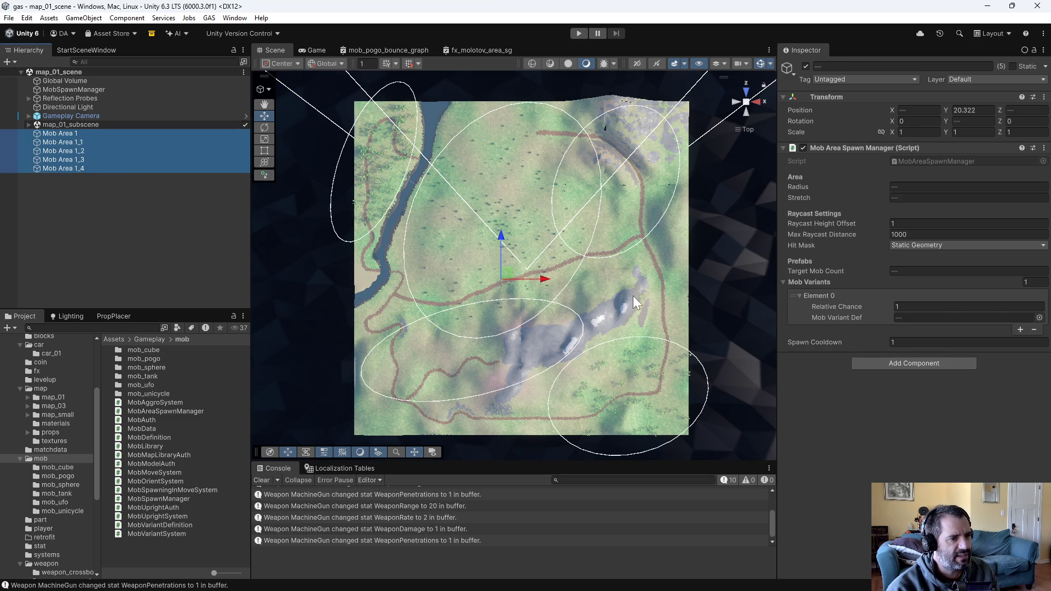